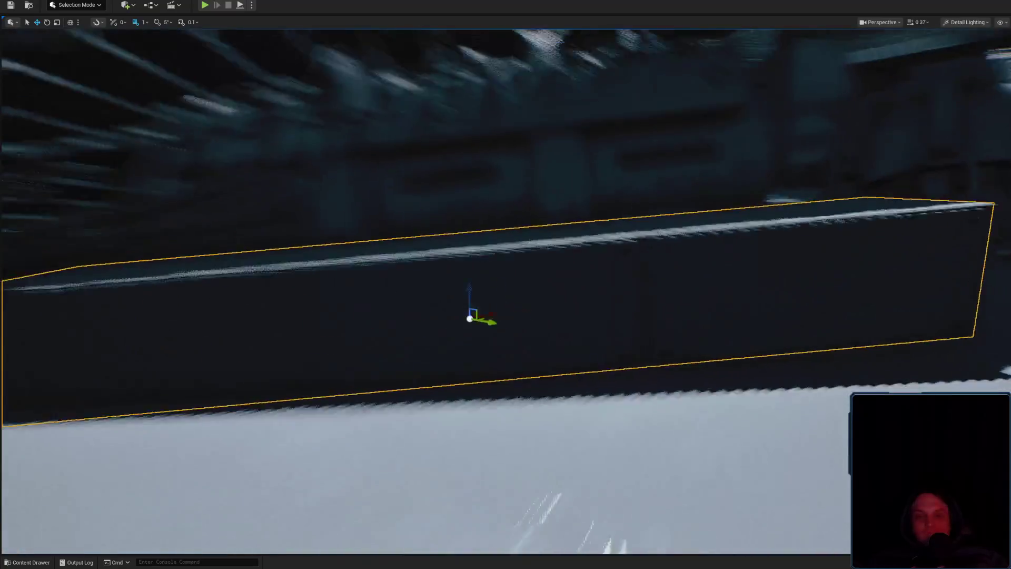
Frame the long dark beam beside the machine and scale down its height.
key(e)
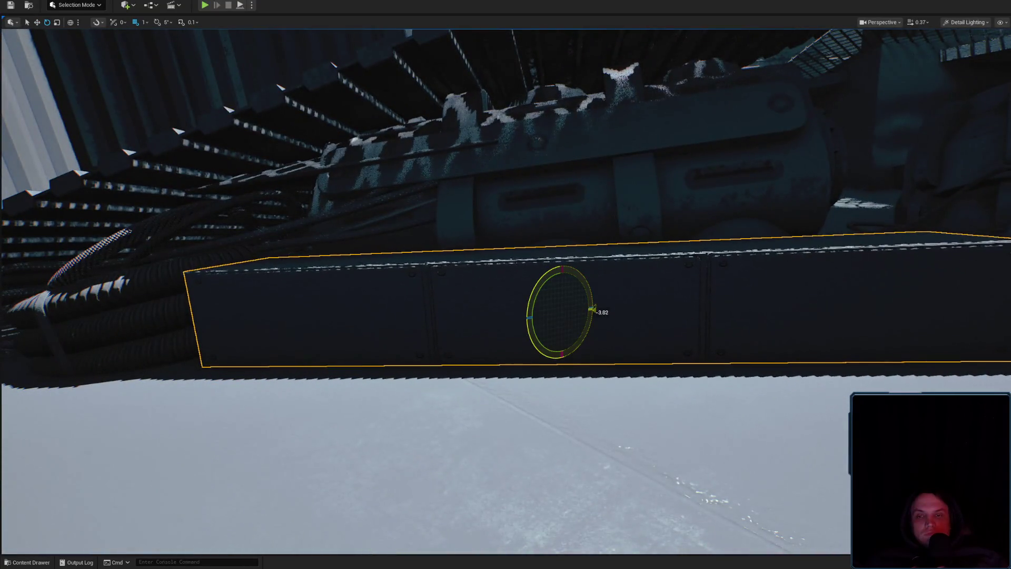
key(w)
key(f)
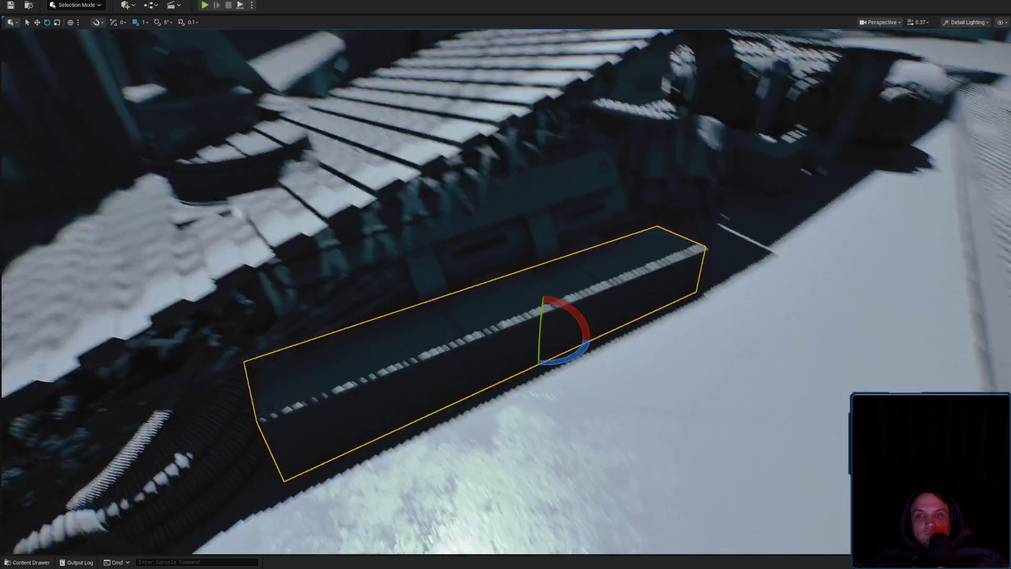
mouse_move(470, 342)
mouse_down()
mouse_move(498, 350)
mouse_move(467, 358)
mouse_up()
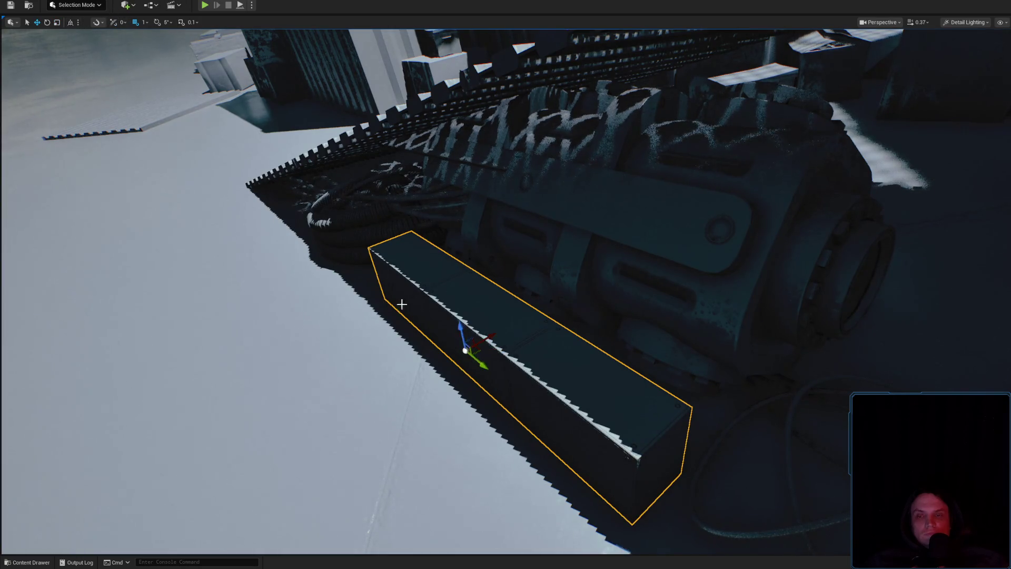
drag(480, 360, 444, 379)
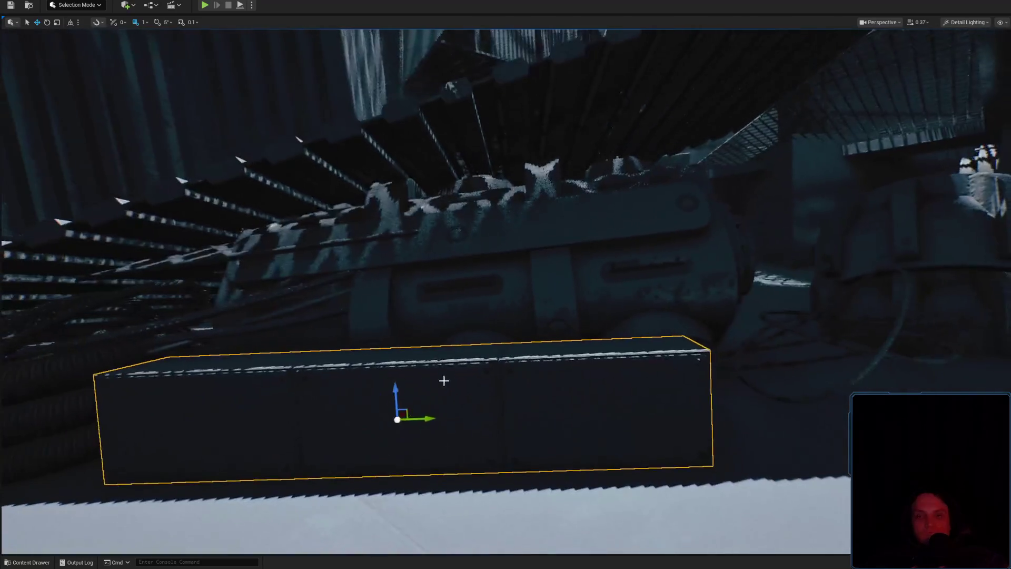
key(r)
mouse_move(389, 397)
mouse_down()
mouse_move(389, 419)
mouse_move(488, 350)
mouse_up()
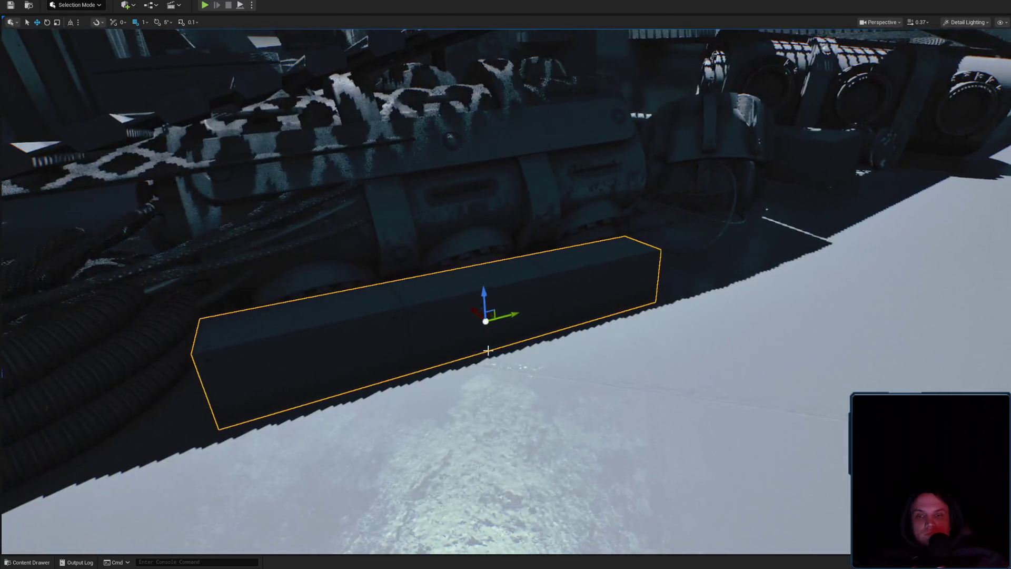
Select the coiled cable lying on the beam and rotate it slightly.
drag(501, 291, 565, 266)
scroll(579, 221, up, 3)
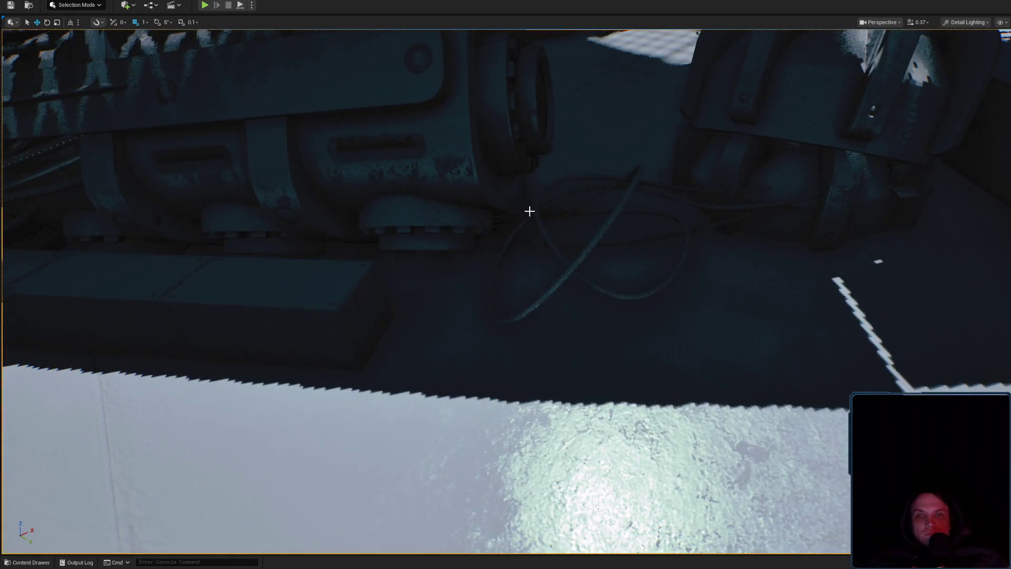
click(529, 211)
mouse_move(529, 211)
mouse_down()
mouse_move(572, 204)
mouse_move(419, 219)
mouse_move(390, 232)
mouse_move(374, 295)
mouse_move(421, 327)
mouse_up()
key(e)
mouse_move(500, 337)
mouse_down()
mouse_move(497, 379)
mouse_move(497, 337)
mouse_move(529, 305)
mouse_up()
key(r)
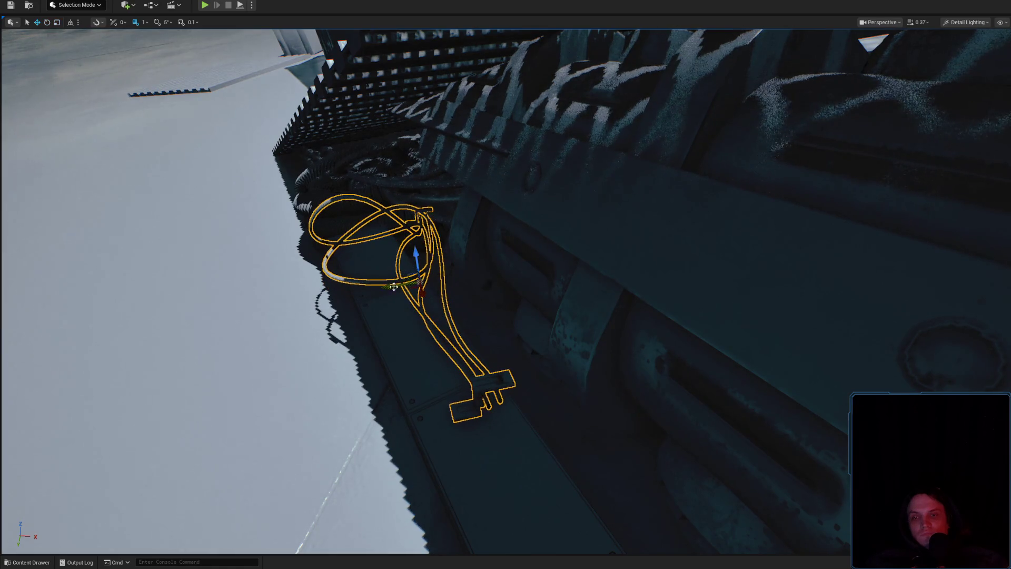
Select and frame the curved pipe elbow by the machine, then move it down-left onto the floor.
mouse_move(410, 289)
mouse_down()
mouse_move(464, 287)
mouse_move(443, 289)
mouse_up()
key(e)
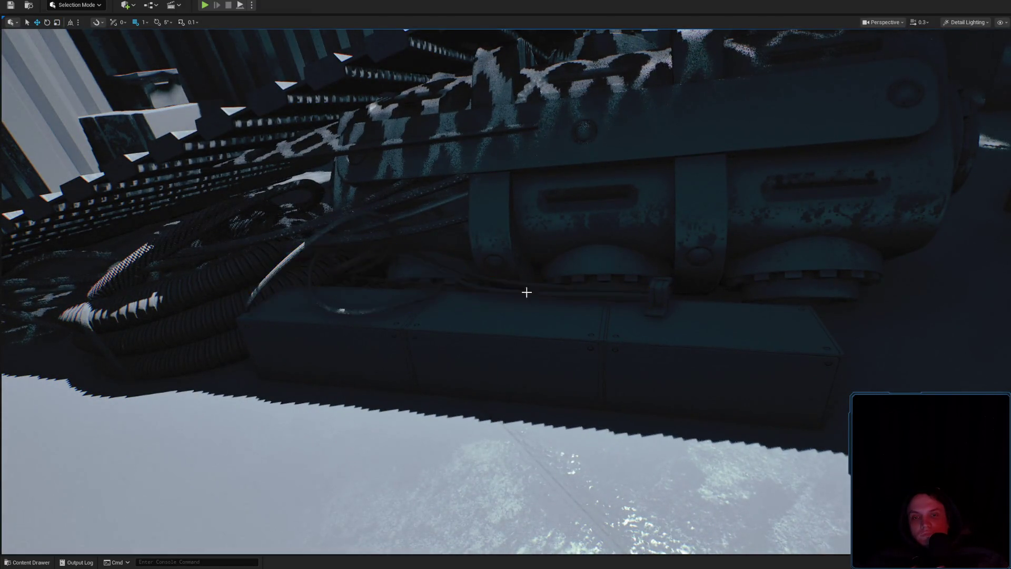
mouse_move(527, 293)
mouse_down()
mouse_move(578, 283)
mouse_move(550, 287)
mouse_up()
click(578, 282)
key(f)
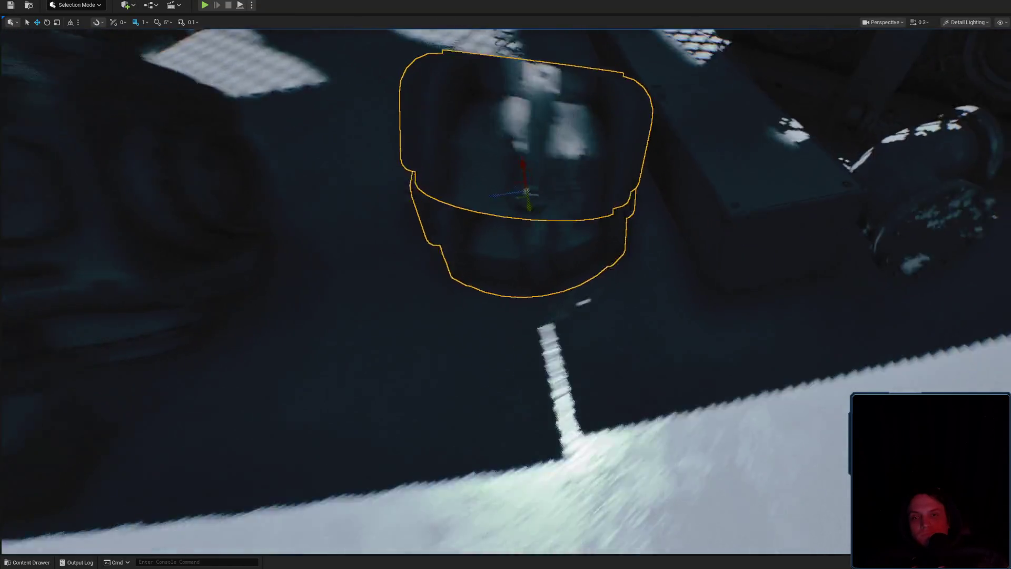
mouse_move(561, 215)
mouse_down()
mouse_move(417, 283)
mouse_move(423, 314)
mouse_move(479, 284)
mouse_move(505, 302)
mouse_move(432, 295)
mouse_up()
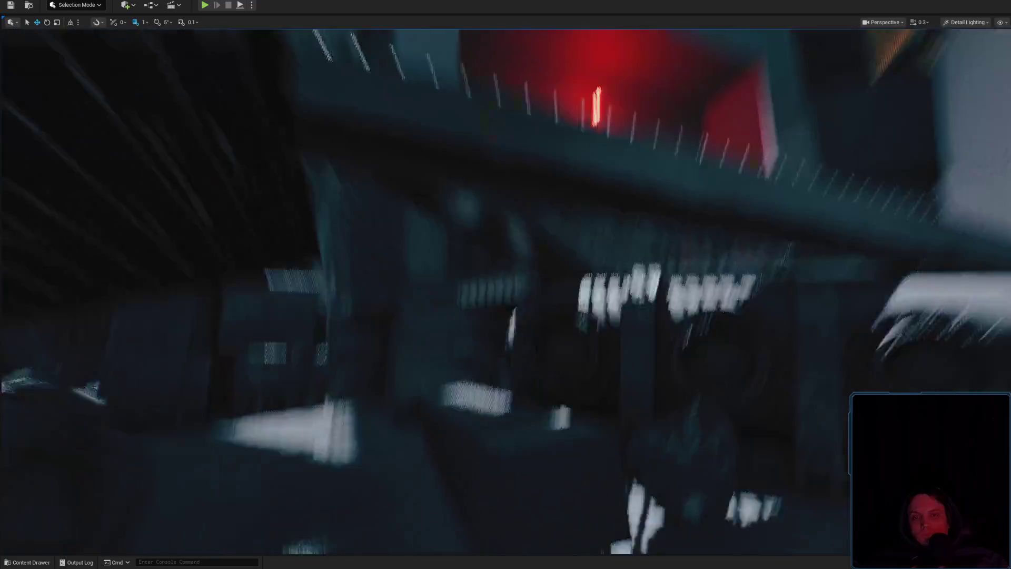
mouse_move(496, 284)
mouse_down()
mouse_move(509, 266)
mouse_move(463, 277)
mouse_move(527, 248)
mouse_move(588, 239)
mouse_move(520, 245)
mouse_up()
key(w)
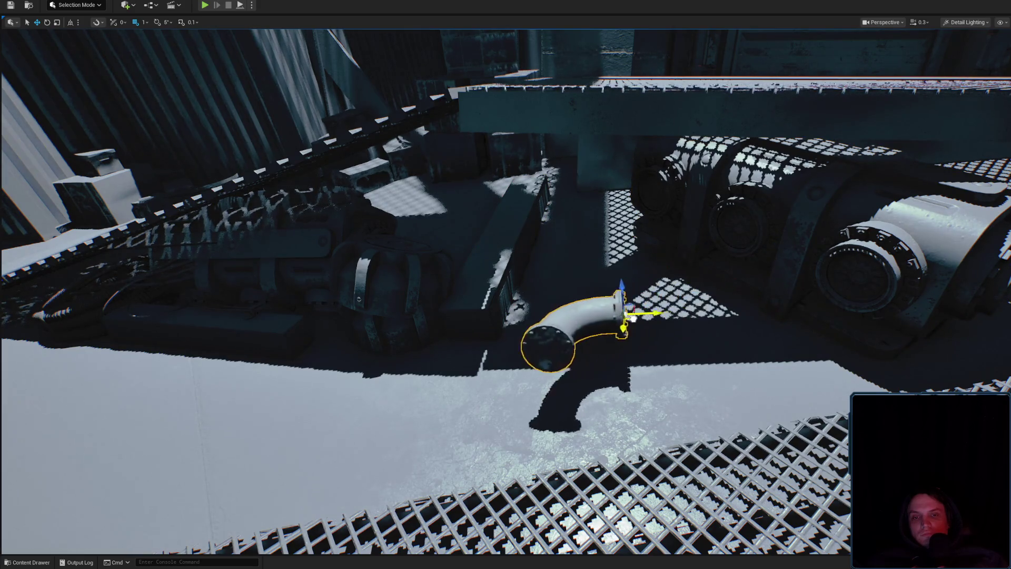
Turn the cylindrical motor unit beneath the grated ramp to a new angle.
mouse_move(560, 300)
mouse_down()
mouse_move(527, 303)
mouse_move(484, 342)
mouse_move(464, 337)
mouse_move(463, 356)
mouse_move(446, 356)
mouse_up()
key(e)
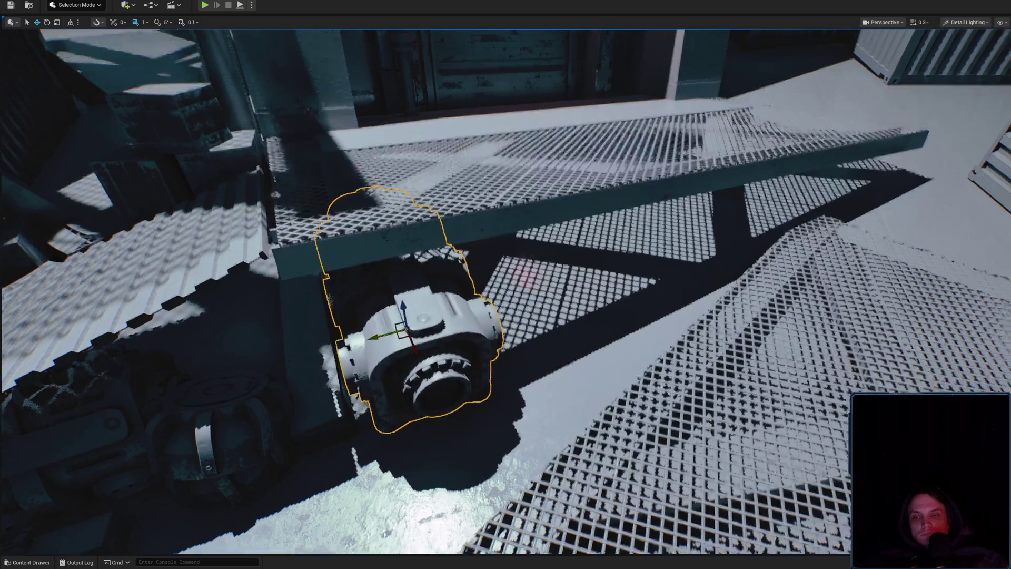
scroll(430, 325, up, 5)
scroll(475, 440, down, 5)
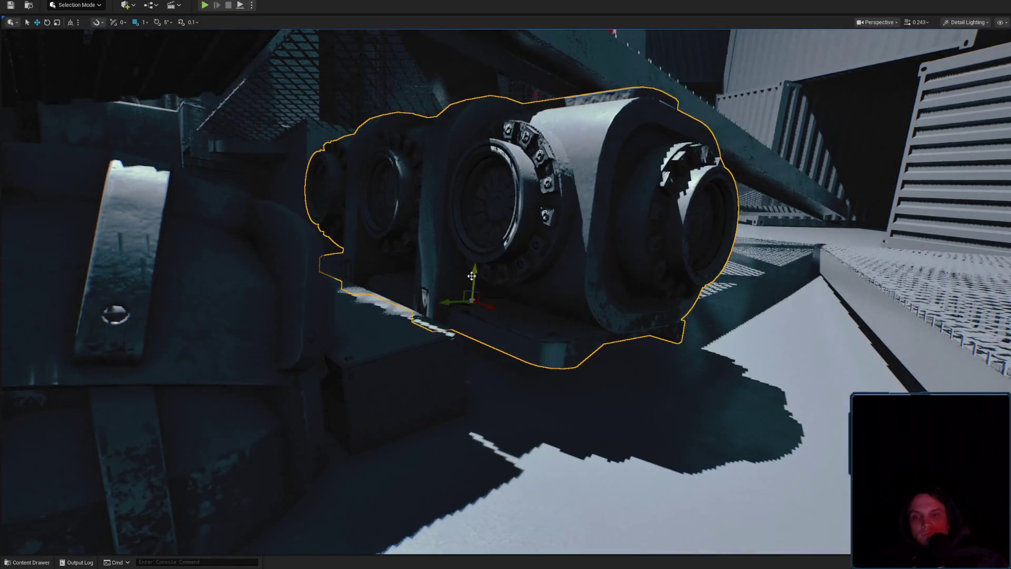
scroll(482, 307, down, 2)
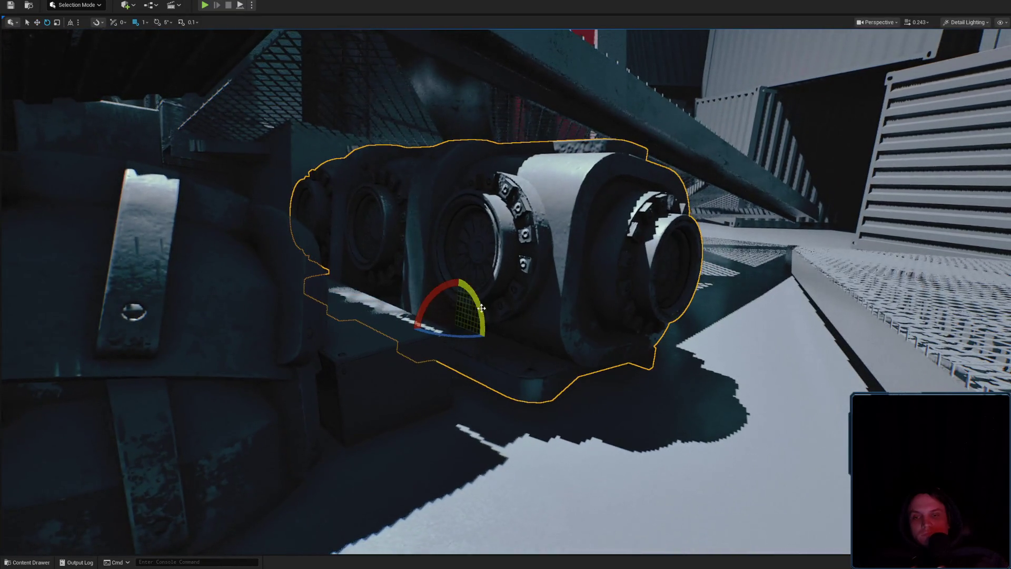
mouse_move(483, 338)
mouse_down()
mouse_move(400, 343)
mouse_move(580, 307)
mouse_move(490, 321)
mouse_move(463, 295)
mouse_up()
key(w)
scroll(474, 300, up, 2)
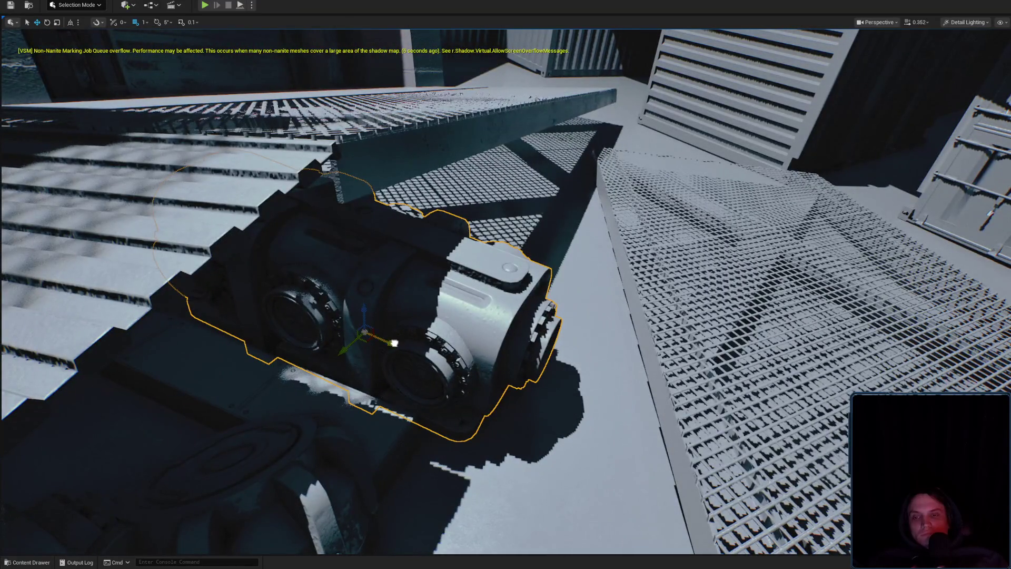
mouse_move(463, 295)
mouse_down()
mouse_move(516, 316)
mouse_move(684, 237)
mouse_move(896, 158)
mouse_up()
scroll(474, 297, up, 3)
scroll(517, 316, up, 1)
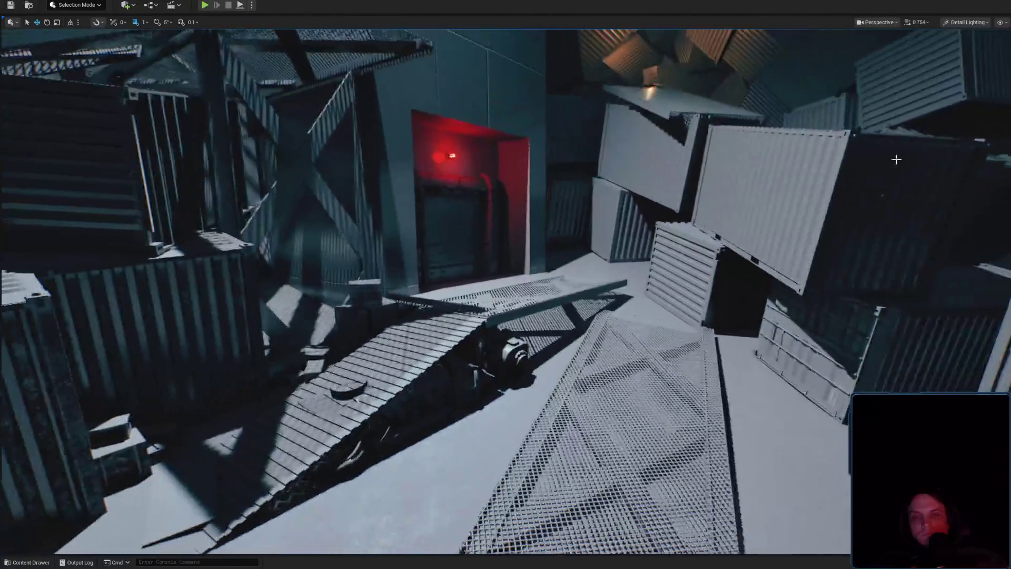
Switch the viewport to Lit shading and fly close to the outlined corrugated ramp piece.
click(969, 55)
drag(682, 207, 631, 260)
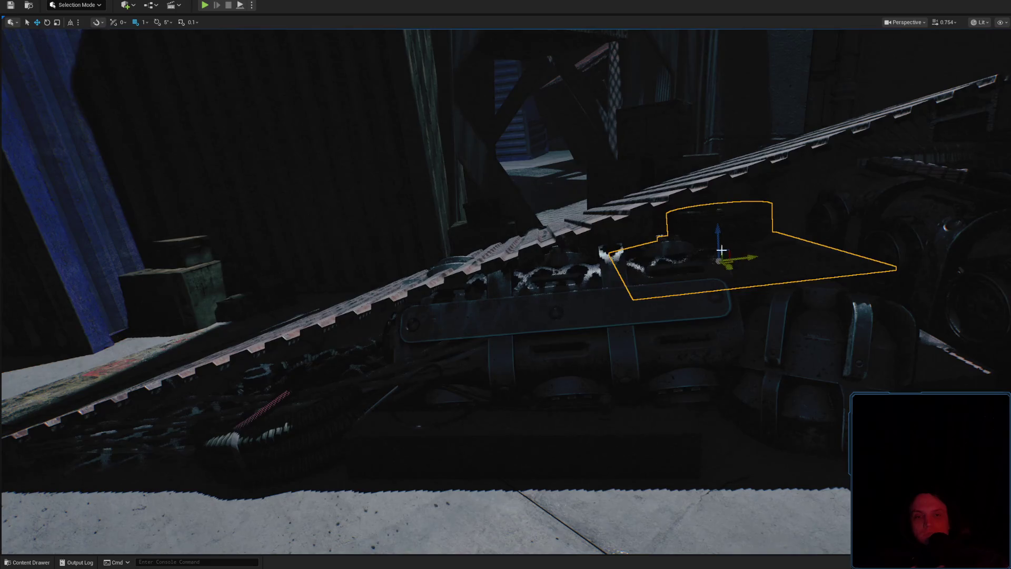
drag(723, 213, 779, 222)
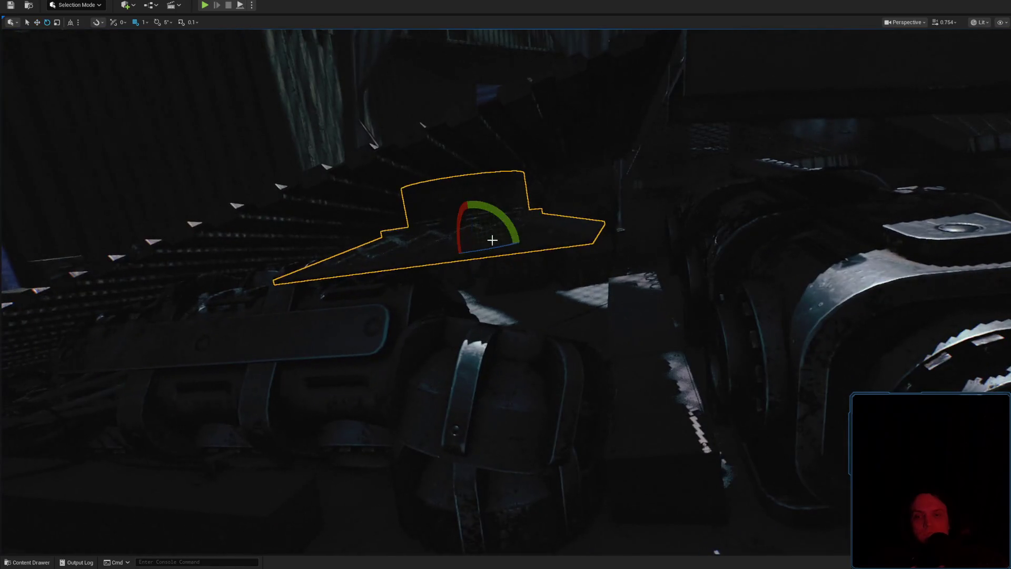
mouse_move(493, 240)
mouse_down()
mouse_move(531, 247)
mouse_move(510, 180)
mouse_up()
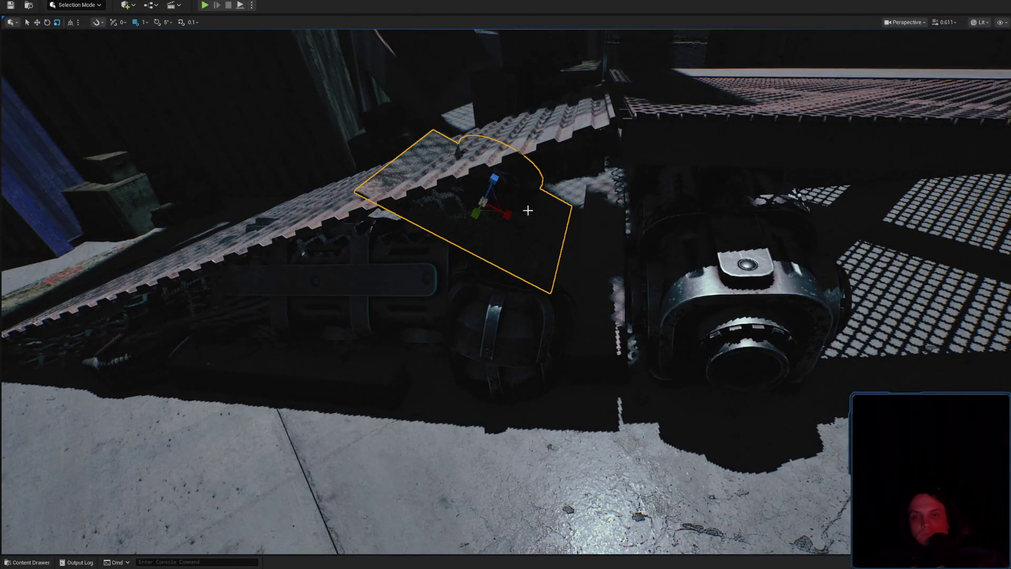
mouse_move(521, 247)
mouse_down()
mouse_move(533, 268)
mouse_move(524, 247)
mouse_move(516, 263)
mouse_move(430, 291)
mouse_up()
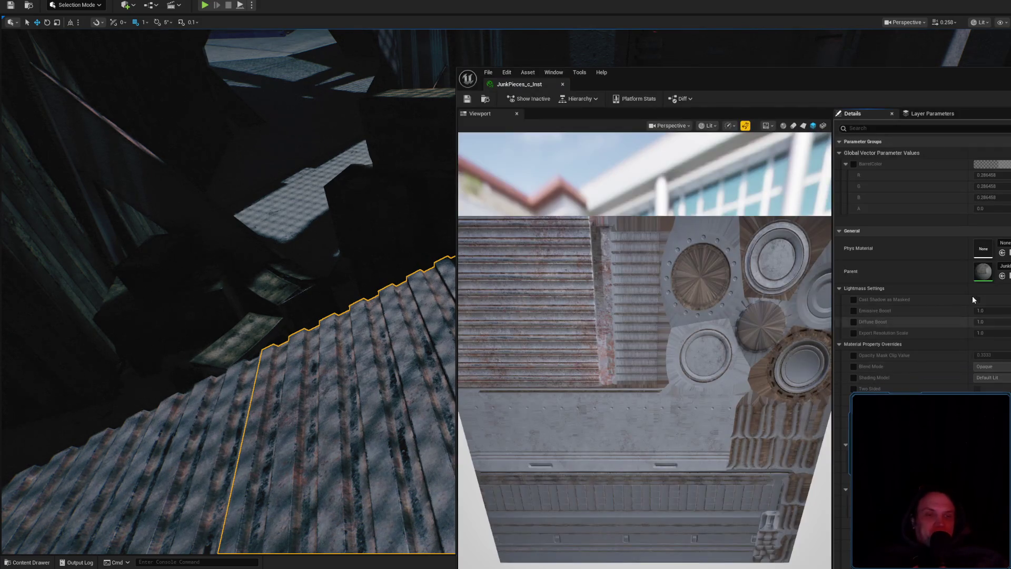
Open the parent material JunkPieces_c_Mat, move its editor aside, and return to the corrugated plate.
double_click(981, 273)
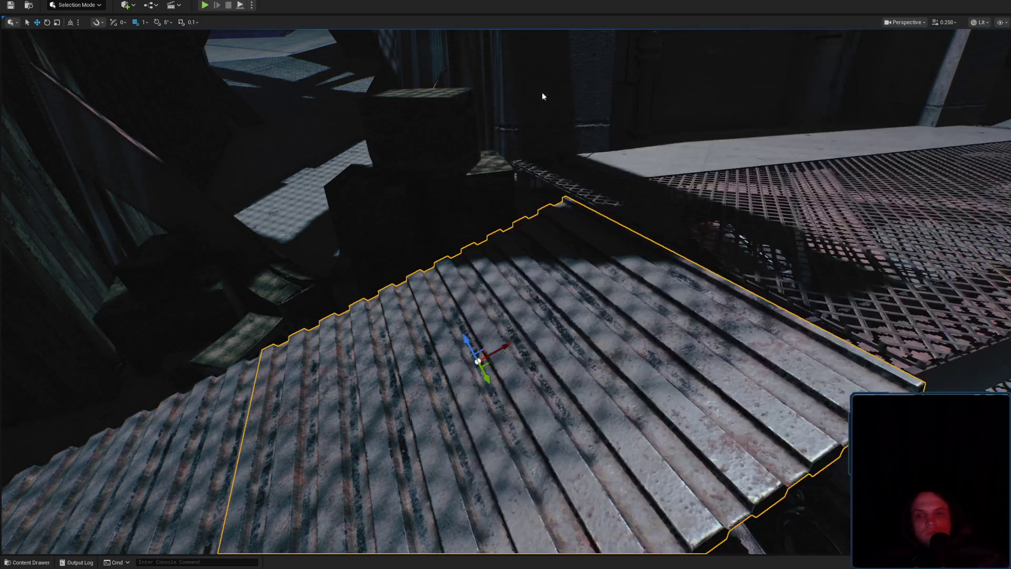
mouse_move(542, 93)
mouse_down()
mouse_move(506, 131)
mouse_move(496, 169)
mouse_move(582, 198)
mouse_move(701, 201)
mouse_up()
drag(580, 201, 577, 232)
scroll(577, 232, down, 2)
scroll(576, 231, up, 3)
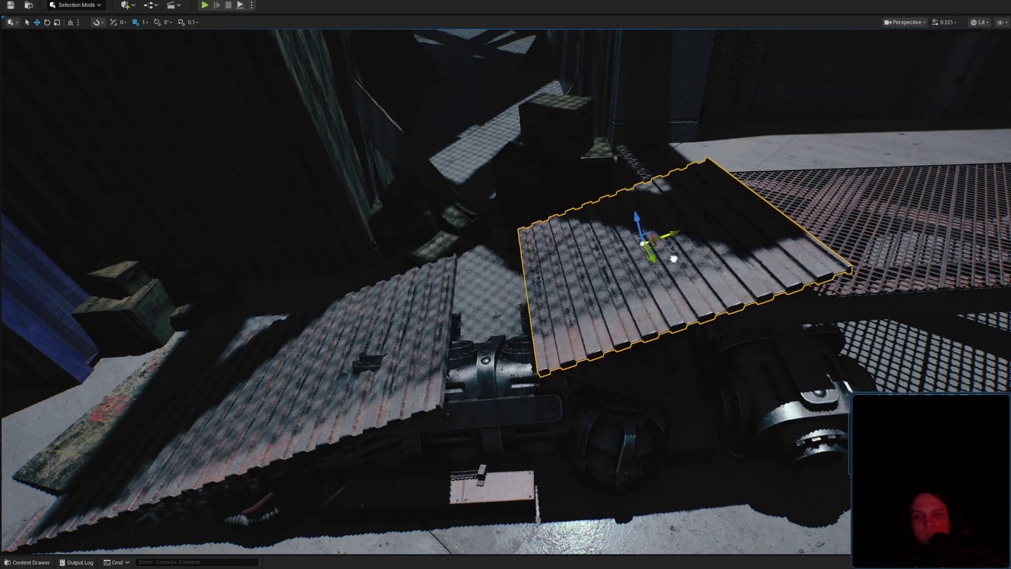
Slide the corrugated plate across the grating and tilt it about -6.92°.
mouse_move(678, 257)
mouse_down()
mouse_move(752, 251)
mouse_move(808, 228)
mouse_move(772, 268)
mouse_move(662, 315)
mouse_move(533, 275)
mouse_move(530, 248)
mouse_up()
scroll(743, 279, up, 1)
key(e)
mouse_move(558, 181)
mouse_down()
mouse_move(556, 144)
mouse_move(617, 217)
mouse_move(587, 242)
mouse_up()
key(r)
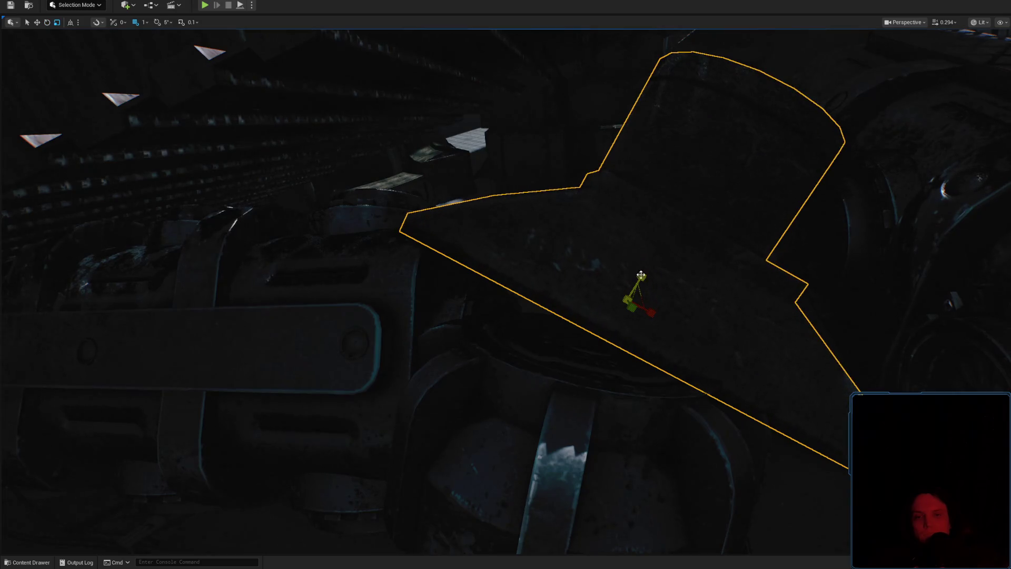
Lower the cylindrical part under the ramp straight down and rotate it about 10°.
mouse_move(641, 275)
mouse_down()
mouse_move(690, 285)
mouse_move(626, 304)
mouse_up()
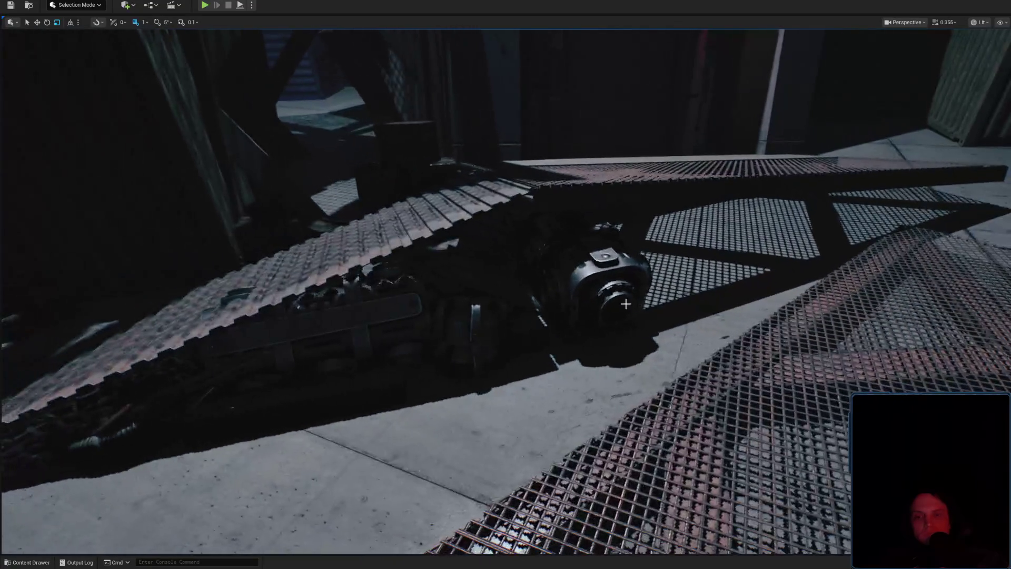
click(626, 304)
key(f)
key(e)
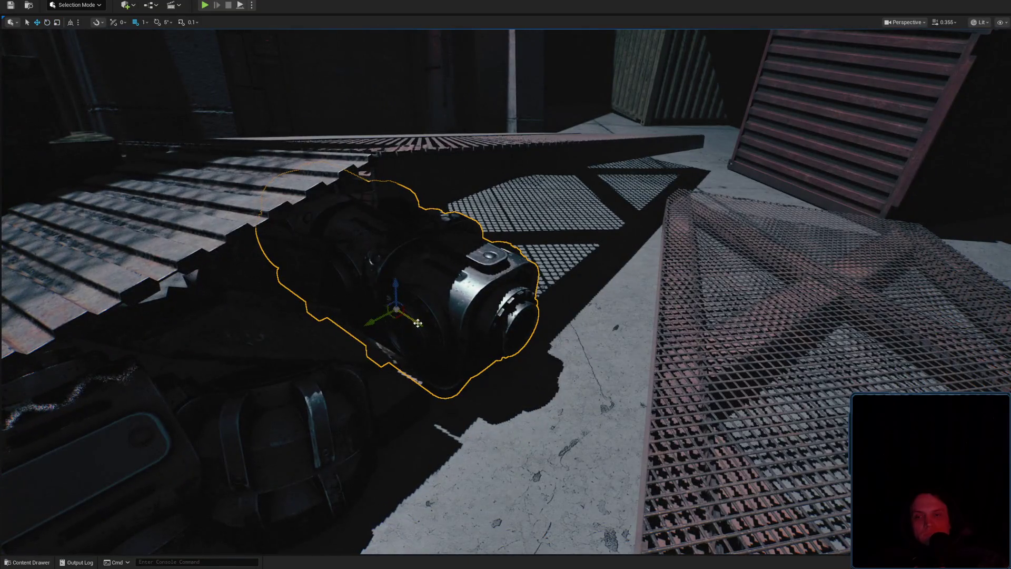
drag(417, 322, 458, 330)
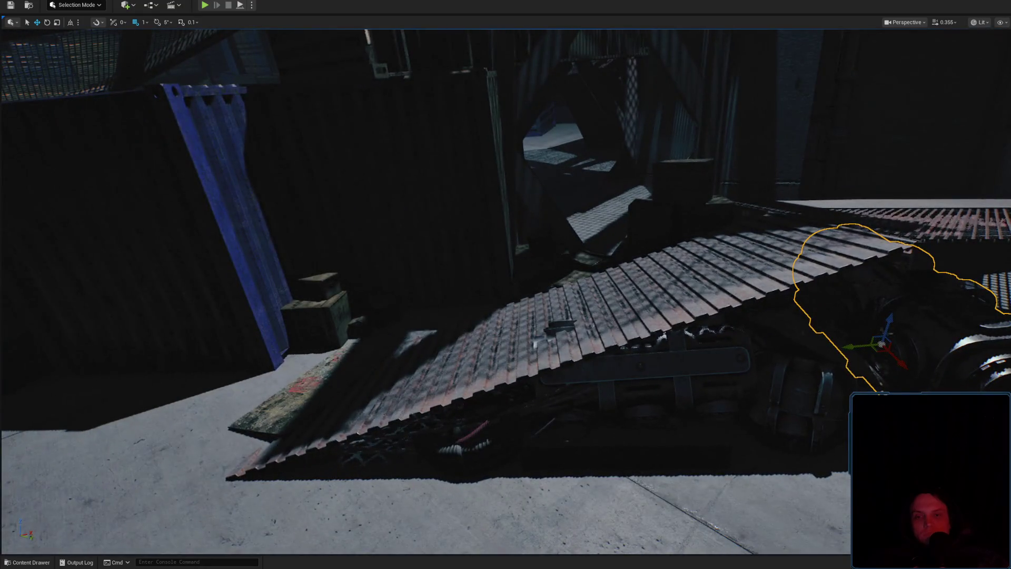
key(f)
key(e)
key(r)
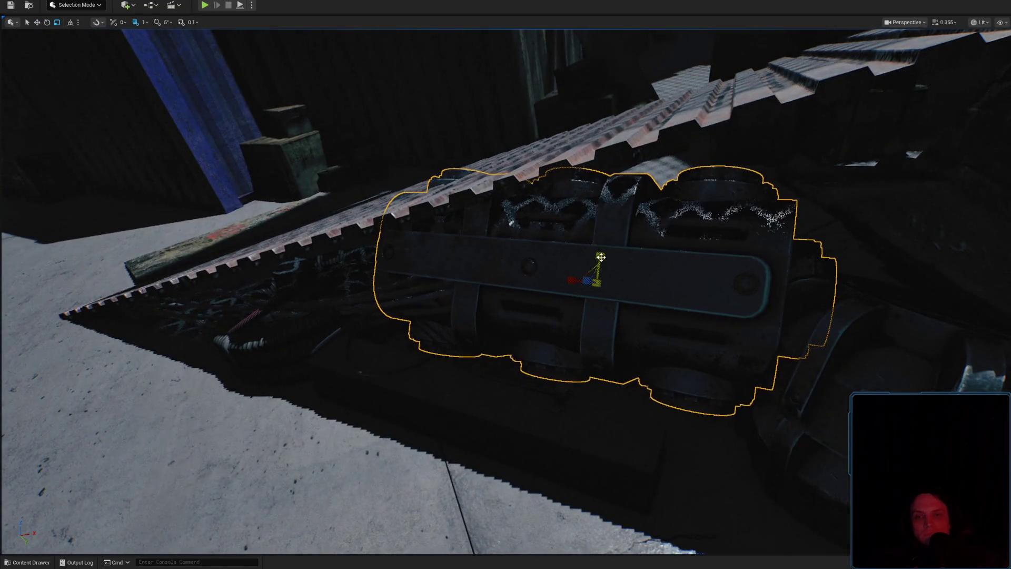
drag(599, 253, 594, 271)
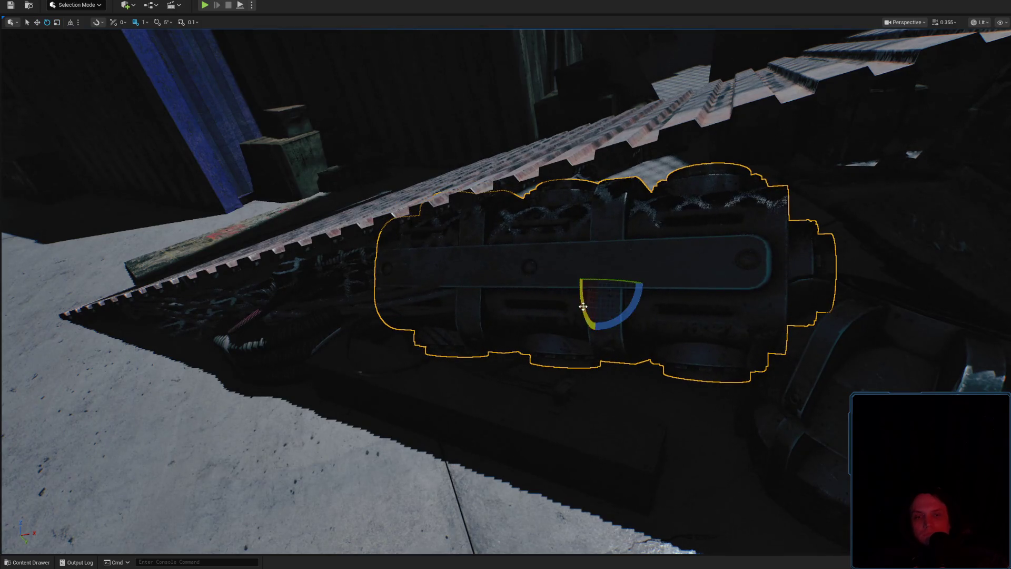
mouse_move(583, 307)
mouse_down()
mouse_move(580, 275)
mouse_move(592, 277)
mouse_move(586, 299)
mouse_move(608, 301)
mouse_up()
drag(551, 213, 546, 212)
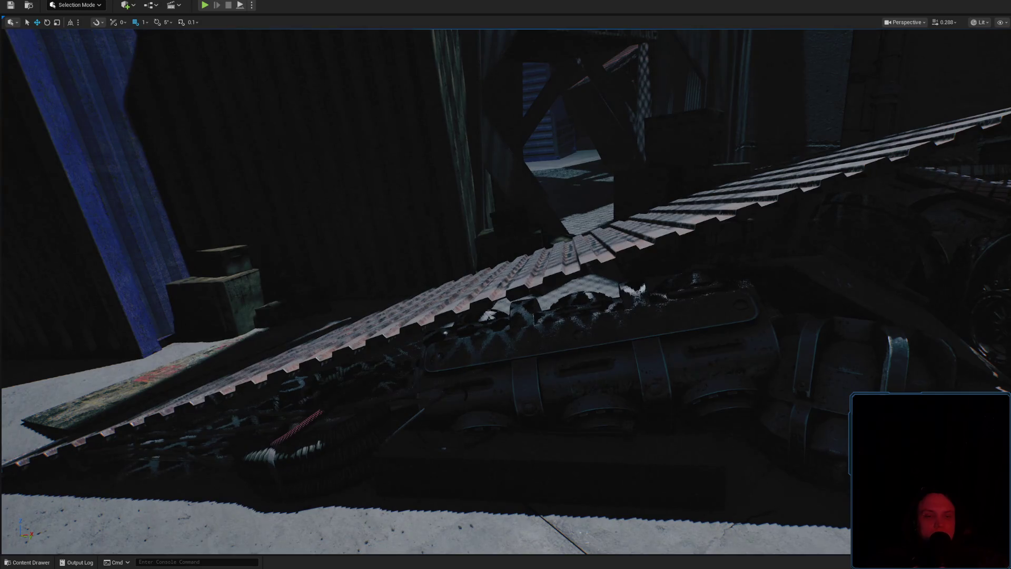
key(w)
scroll(505, 285, down, 2)
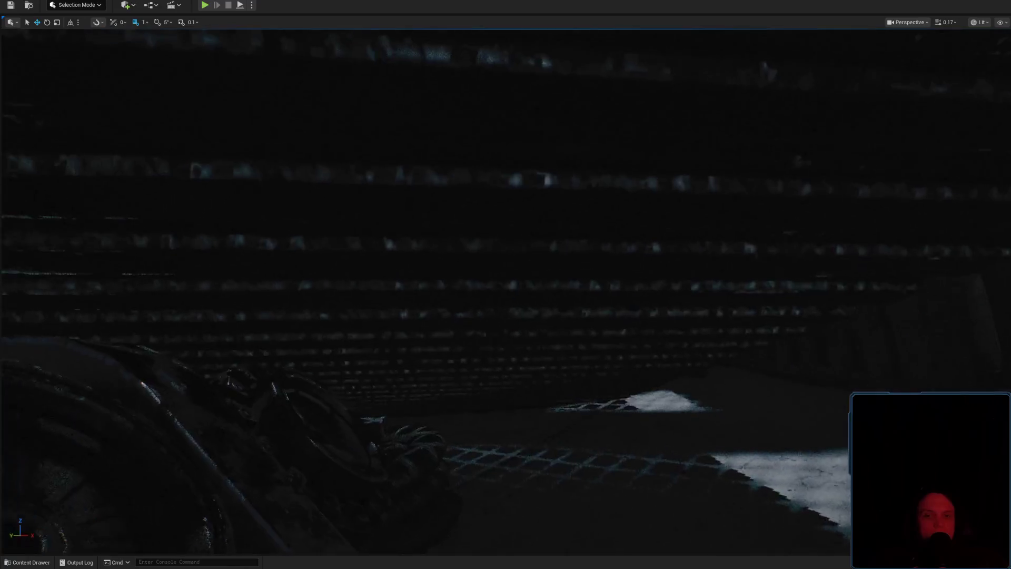
key(w)
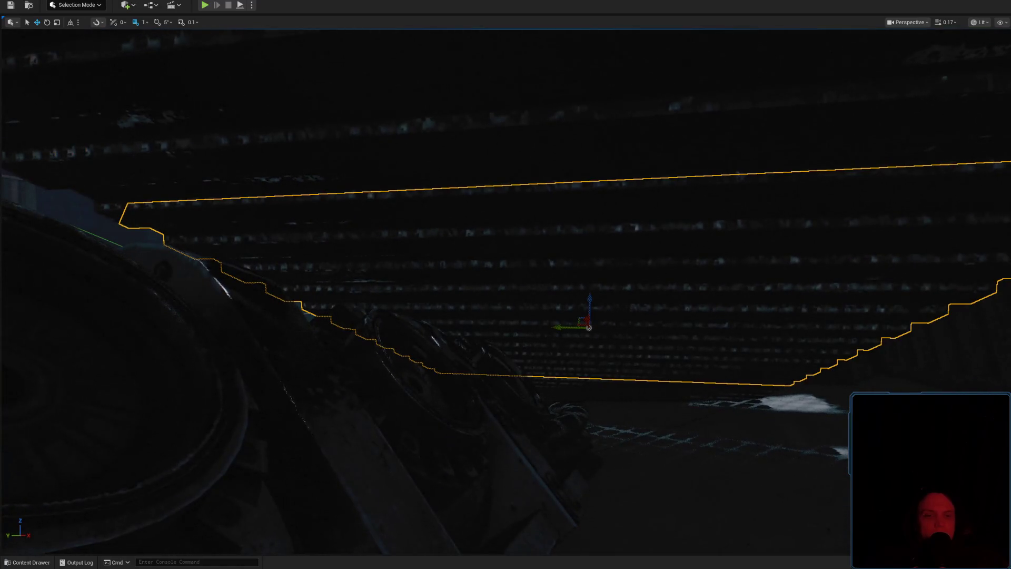
key(w)
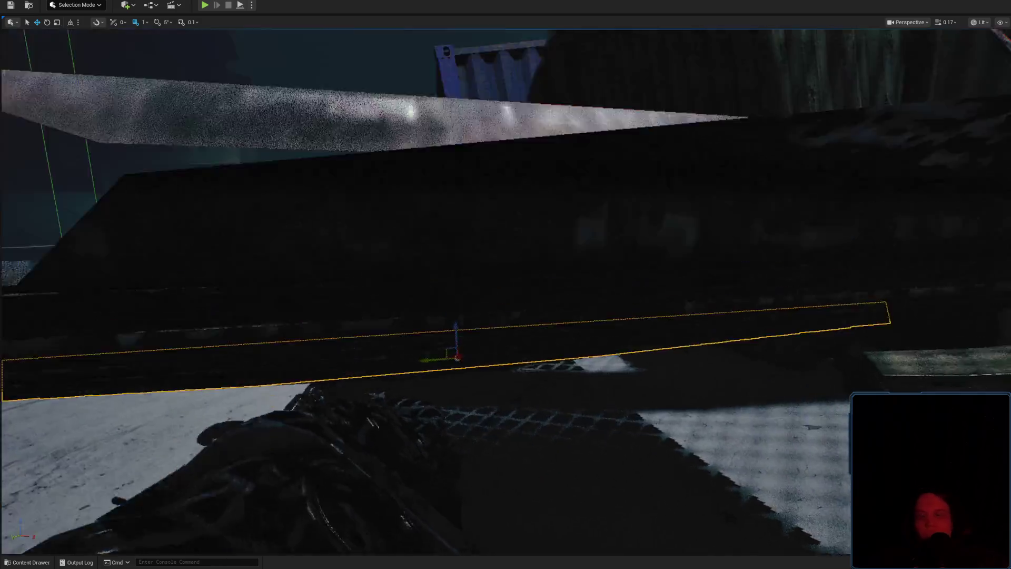
key(w)
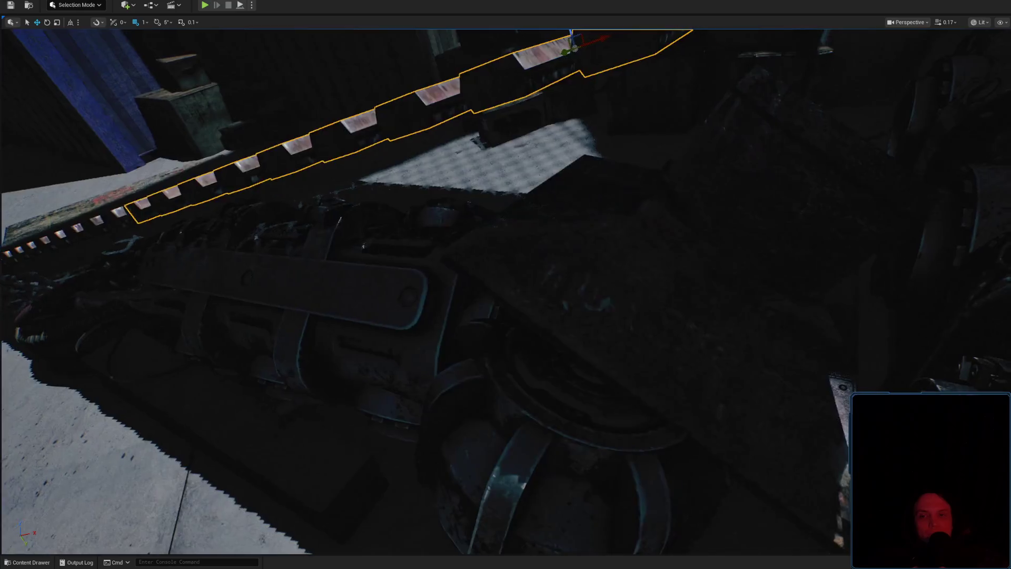
key(w)
key(w)
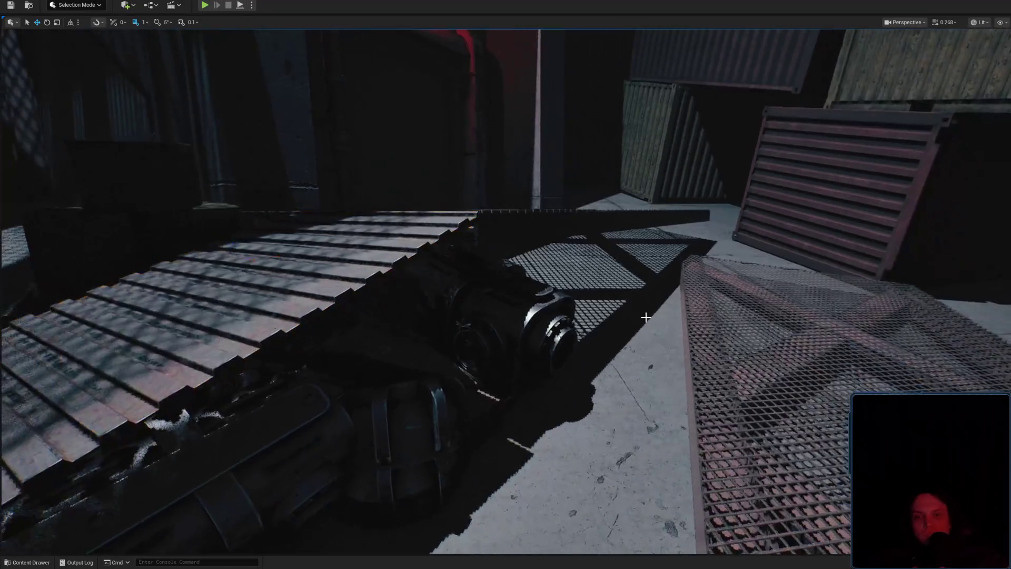
scroll(506, 284, up, 3)
scroll(506, 285, up, 3)
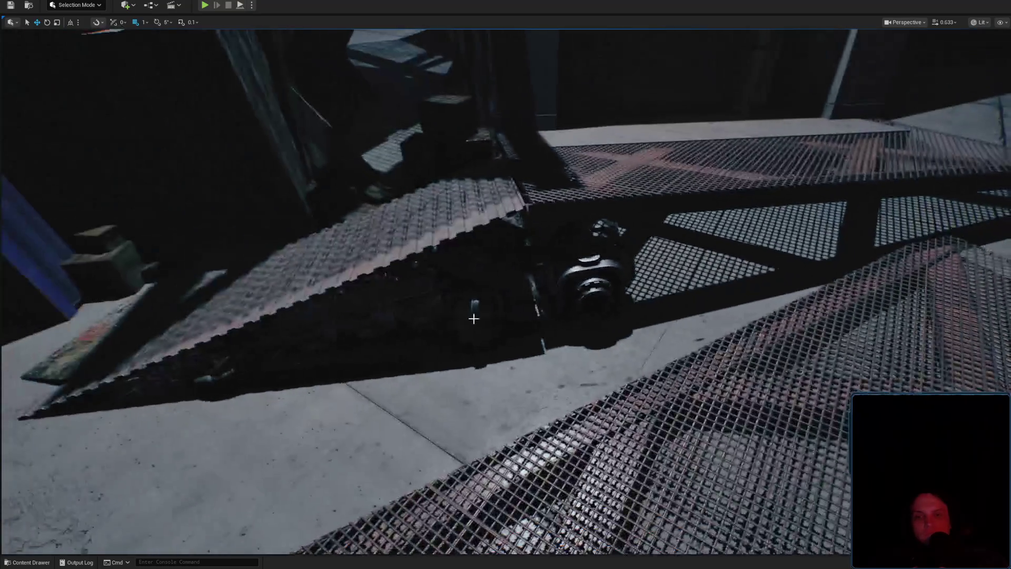
click(388, 297)
scroll(532, 330, up, 3)
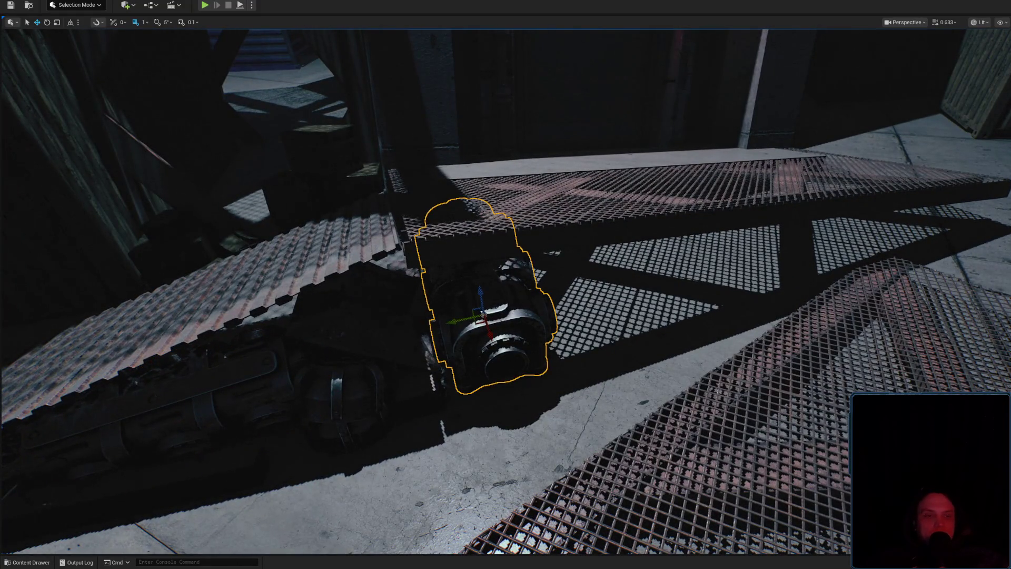
key(ctrl+space)
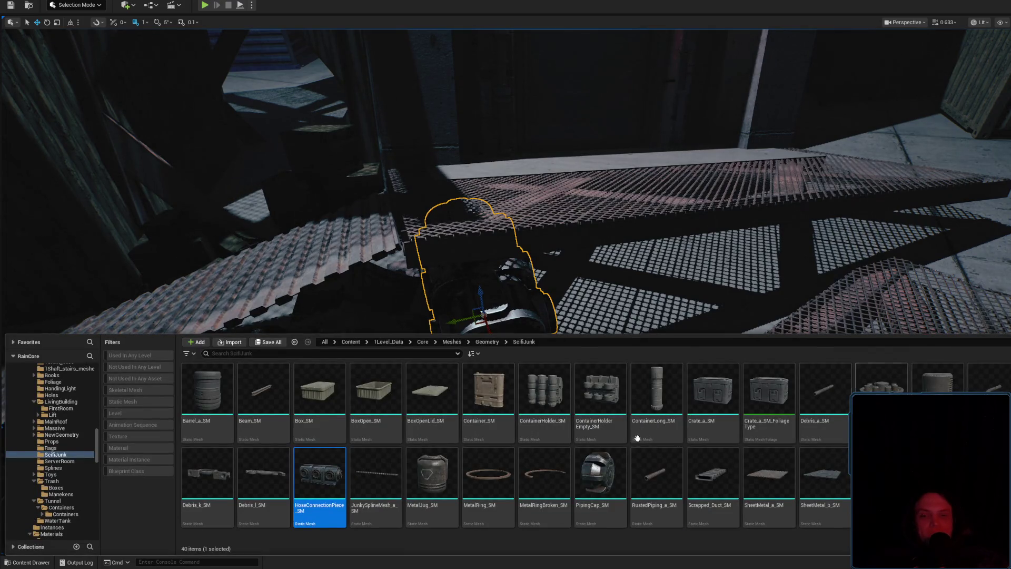
Place HoseConnectionPiece_SM in the level and slide it under the sloping walkway.
drag(358, 476, 673, 298)
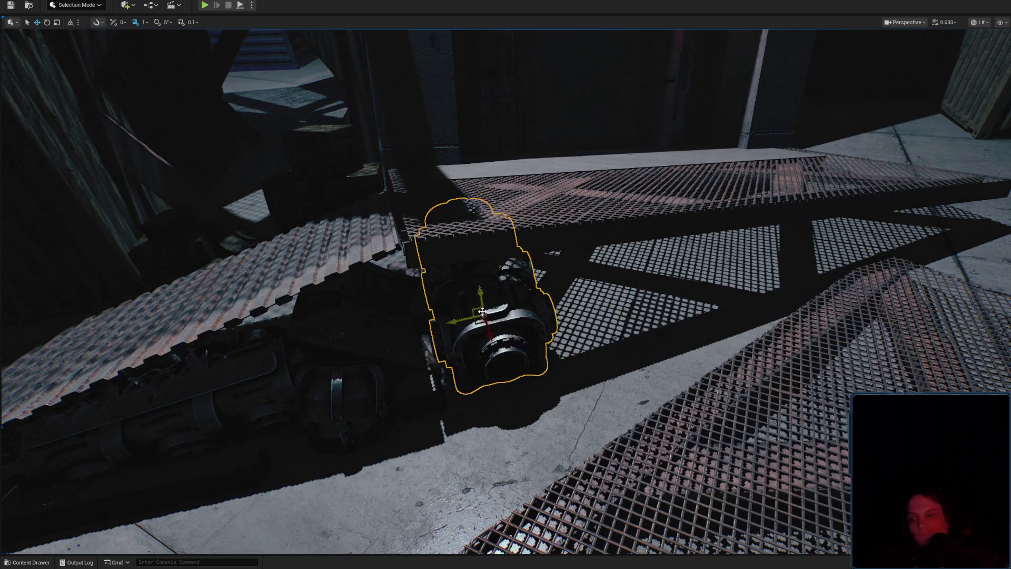
mouse_move(465, 325)
mouse_down()
mouse_move(512, 344)
mouse_move(664, 310)
mouse_move(703, 393)
mouse_up()
key(e)
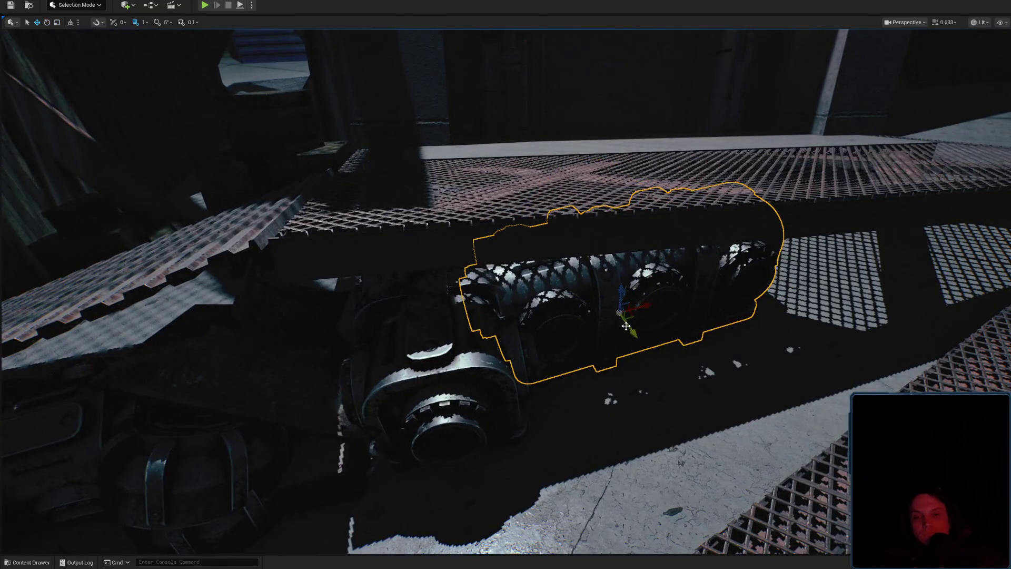
mouse_move(626, 326)
mouse_down()
mouse_move(664, 362)
mouse_move(777, 317)
mouse_up()
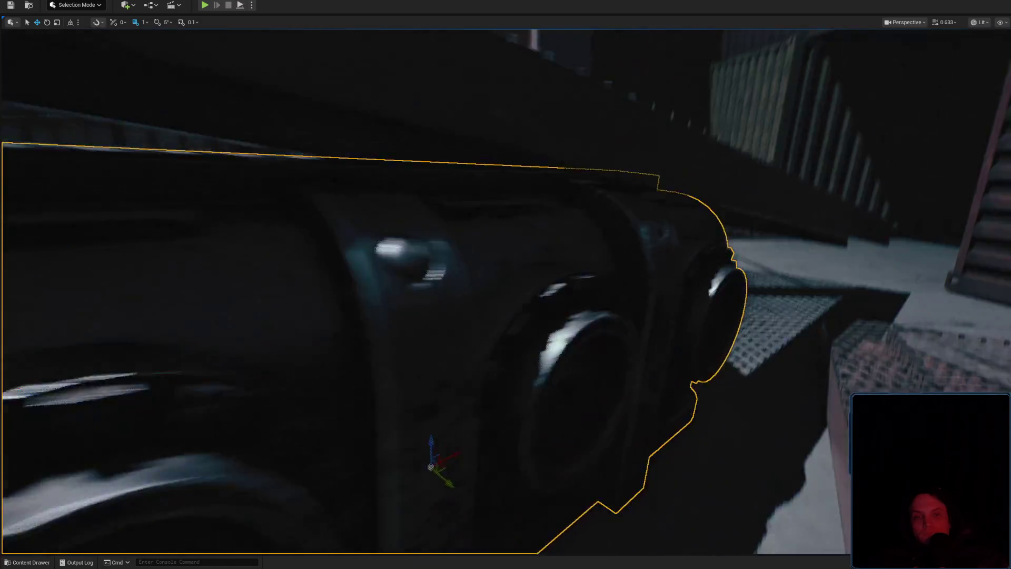
drag(578, 343, 578, 344)
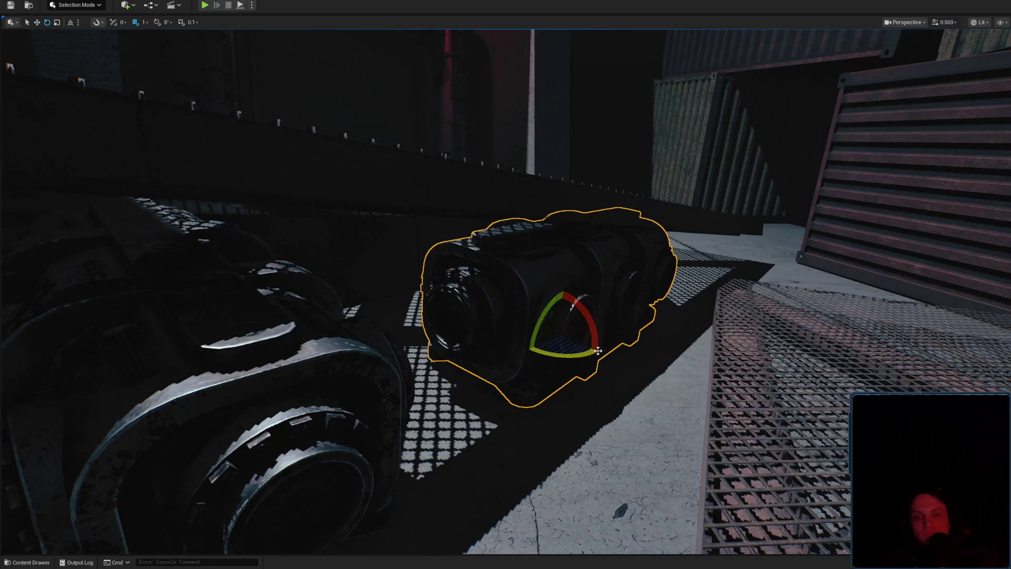
scroll(627, 345, up, 2)
drag(627, 345, 627, 346)
drag(307, 285, 308, 285)
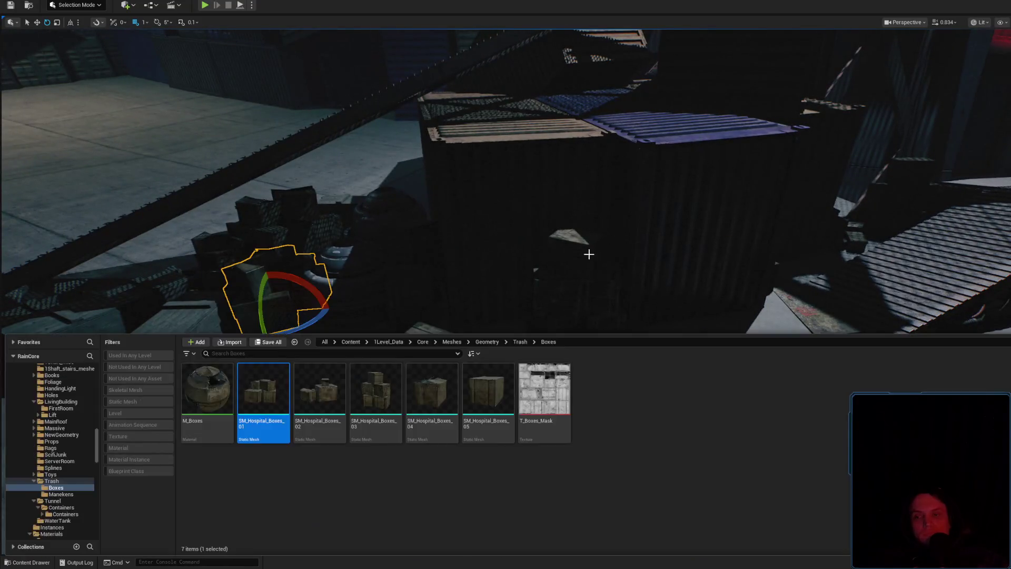
drag(255, 259, 255, 258)
drag(643, 297, 642, 297)
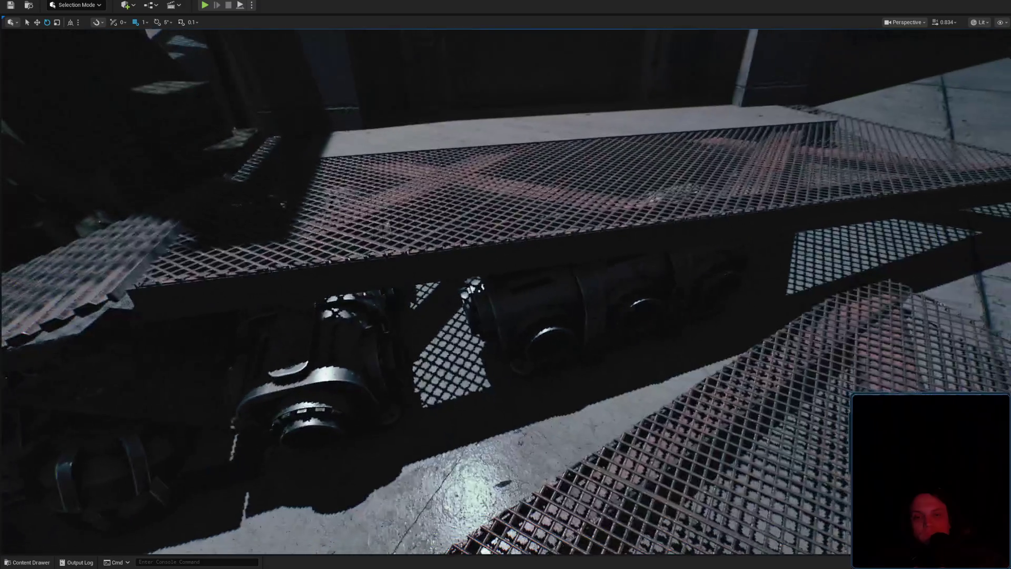
click(643, 296)
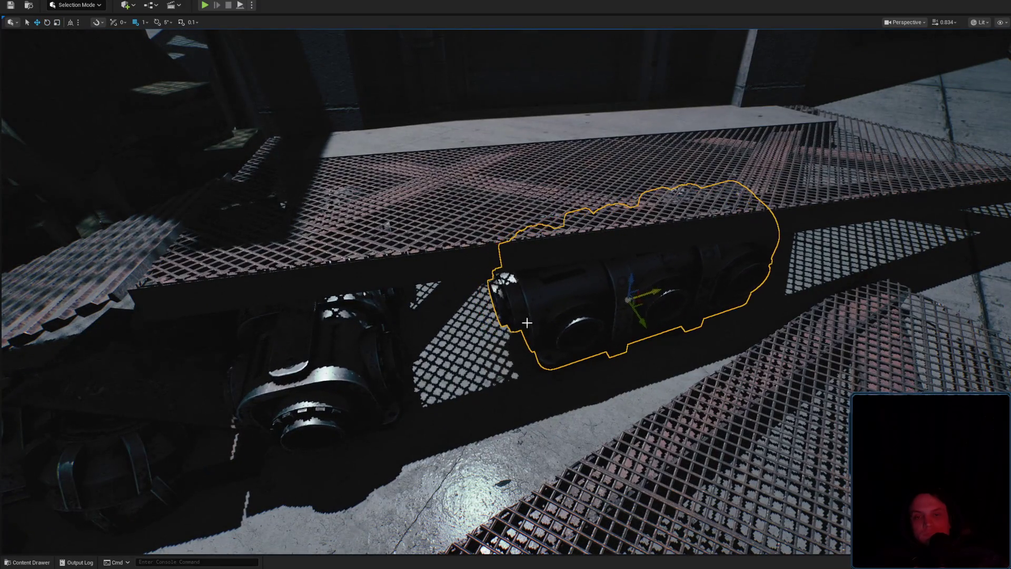
Drop SM_Hospital_Boxes_01 under the walkway and rotate it.
click(11, 564)
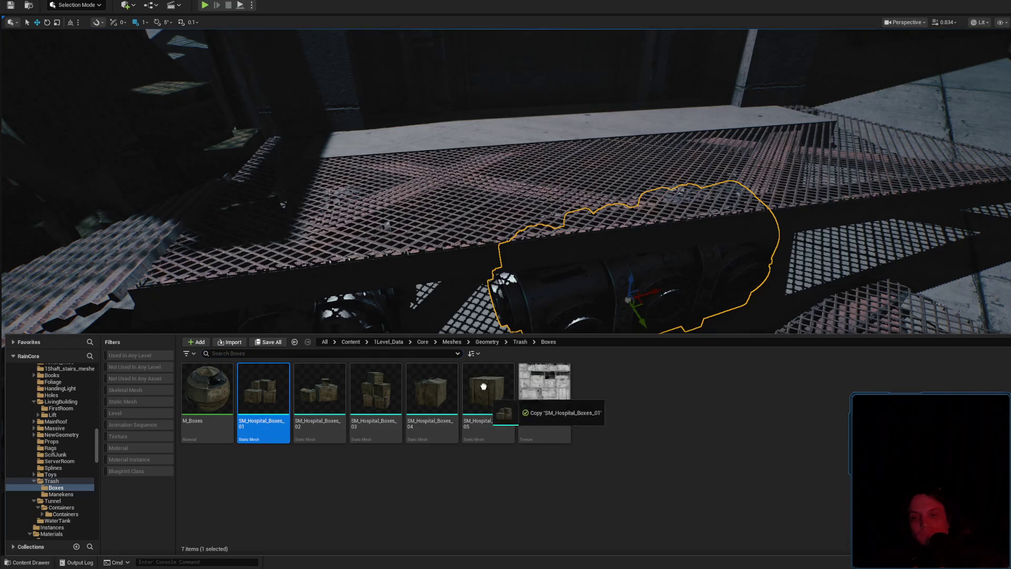
drag(484, 386, 463, 308)
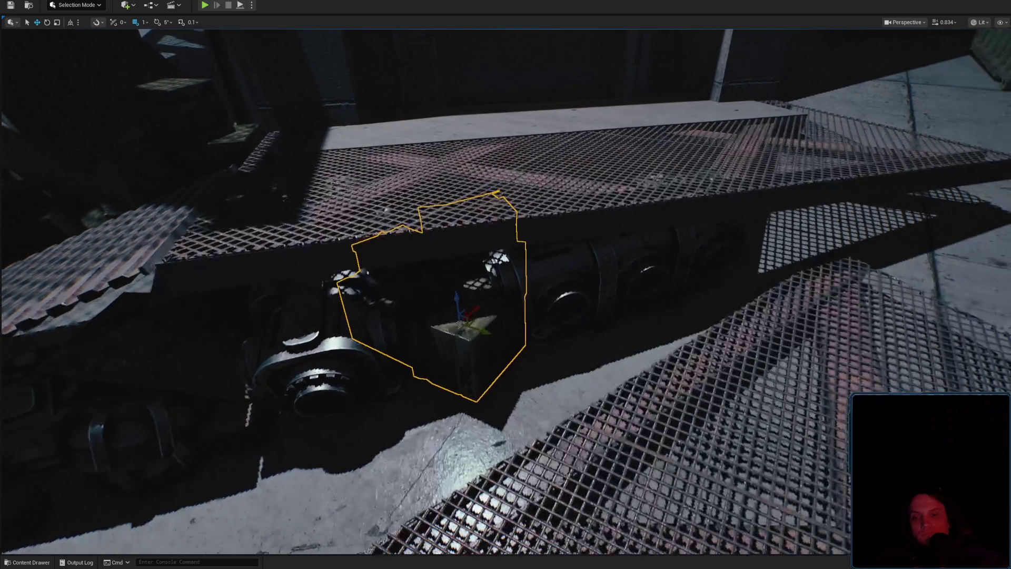
key(e)
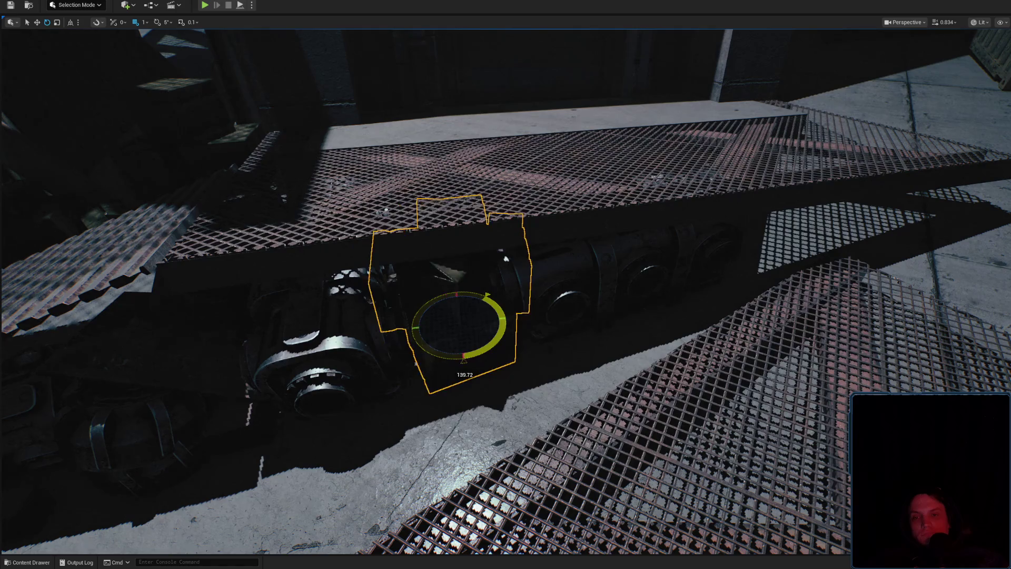
scroll(577, 320, down, 2)
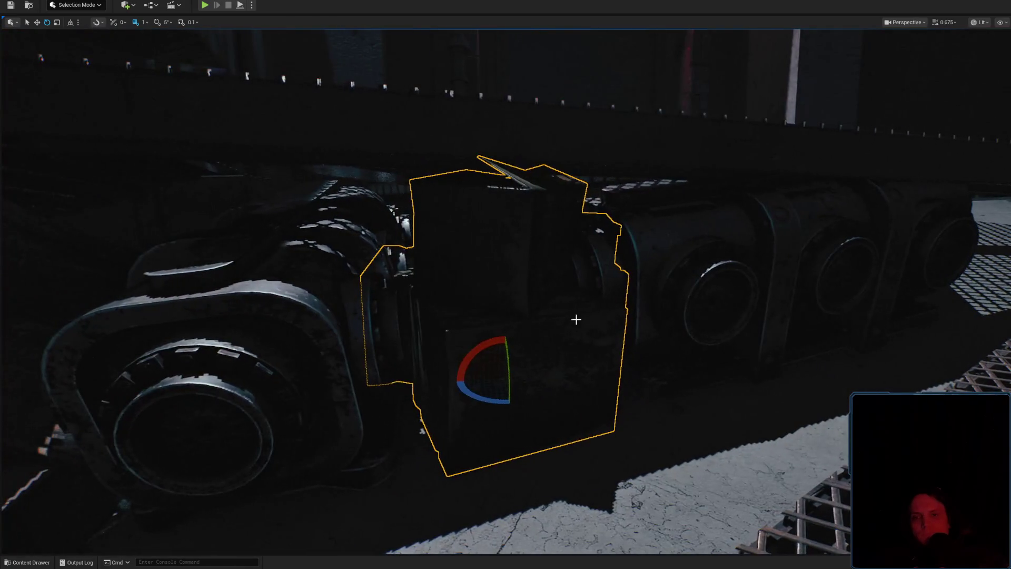
key(Delete)
Shift the hospital box stack sideways along the machinery.
click(717, 273)
key(w)
key(f)
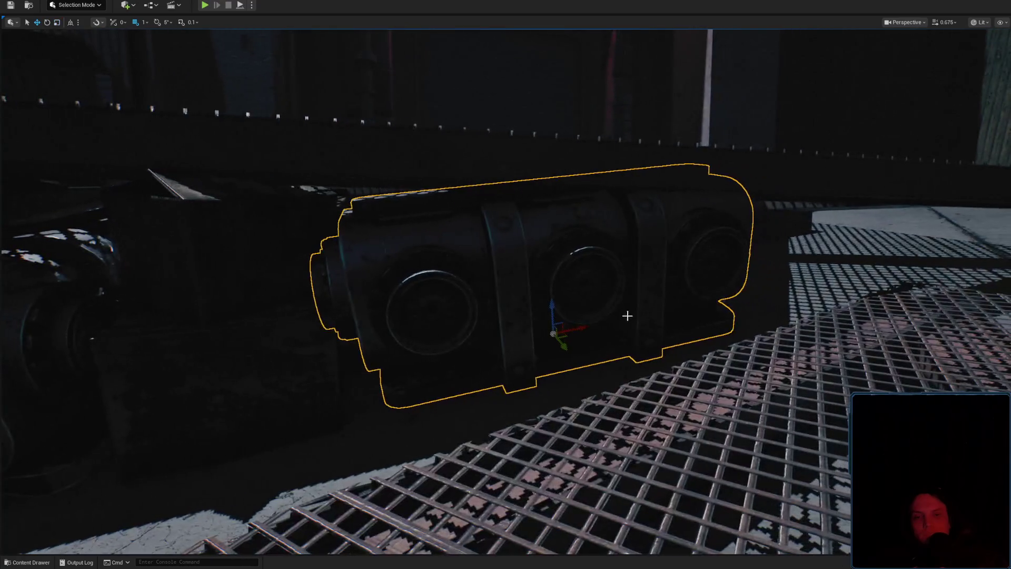
scroll(614, 324, up, 3)
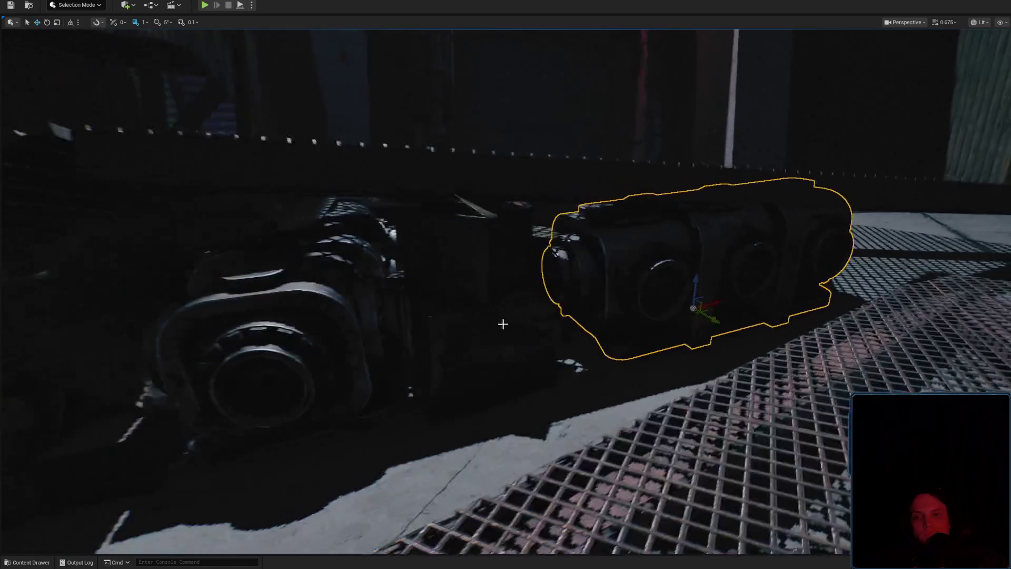
click(505, 329)
mouse_move(455, 358)
mouse_down()
mouse_move(478, 352)
mouse_move(421, 370)
mouse_up()
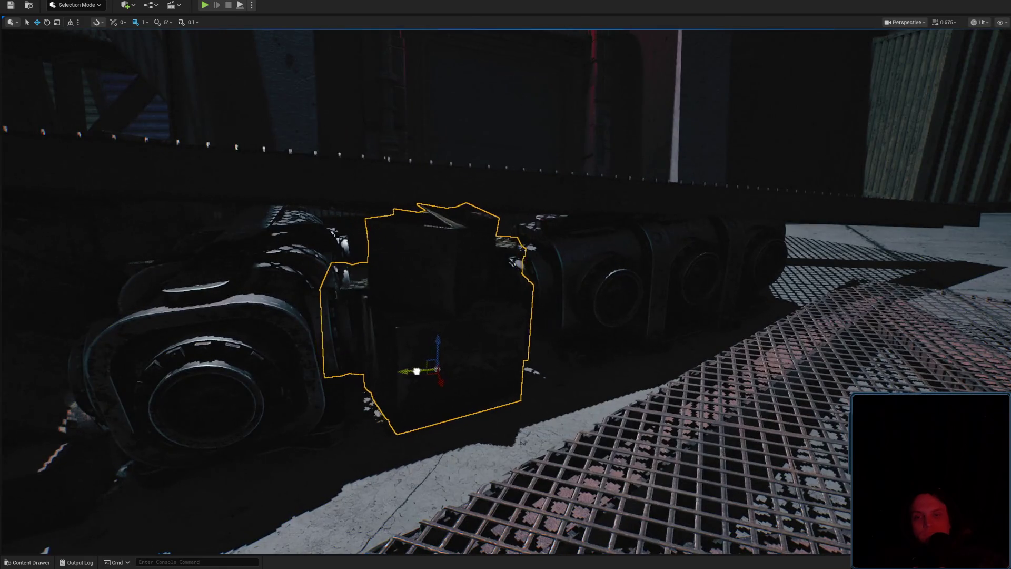
mouse_move(478, 357)
mouse_down()
mouse_move(477, 337)
mouse_move(477, 416)
mouse_move(477, 316)
mouse_move(493, 265)
mouse_up()
drag(539, 296, 528, 288)
key(ctrl+space)
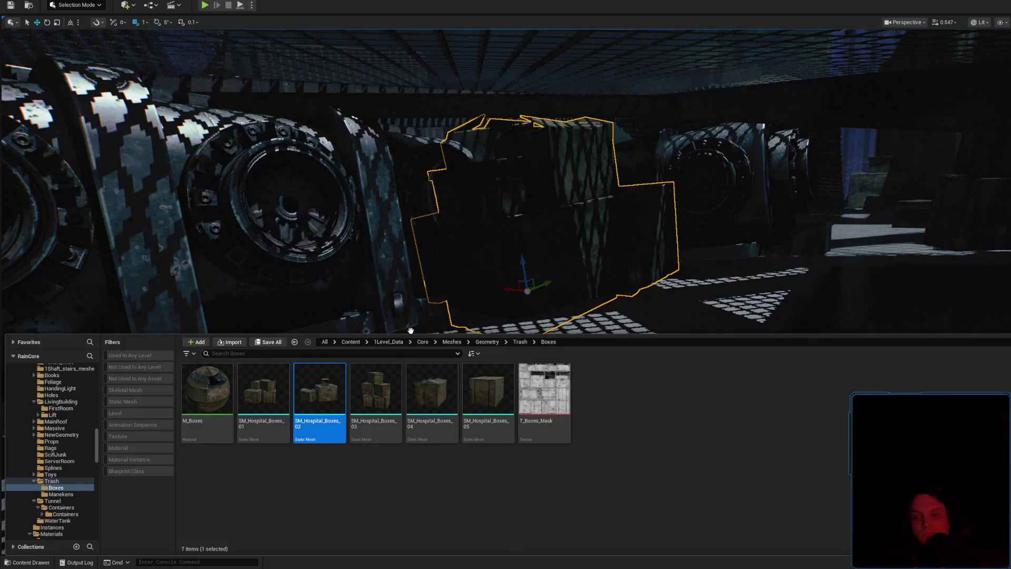
Place SM_Hospital_Boxes_02, turn it, and tuck it under the grating beside the cylindrical machinery.
mouse_move(411, 331)
mouse_down()
mouse_move(490, 397)
mouse_move(448, 363)
mouse_move(533, 342)
mouse_move(484, 306)
mouse_up()
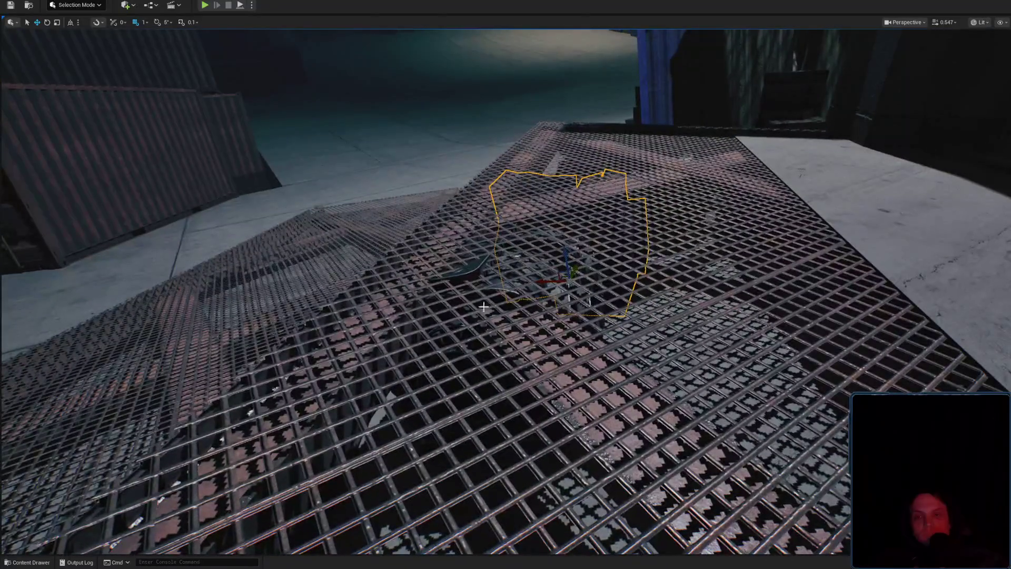
key(f)
key(e)
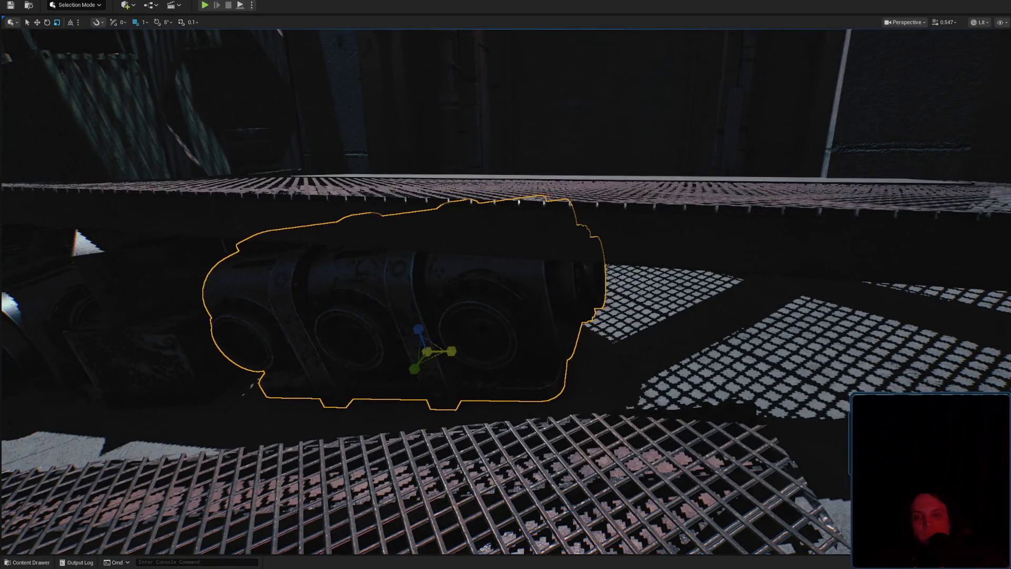
key(w)
mouse_move(583, 343)
mouse_down()
mouse_move(463, 324)
mouse_move(481, 268)
mouse_move(458, 316)
mouse_move(388, 368)
mouse_up()
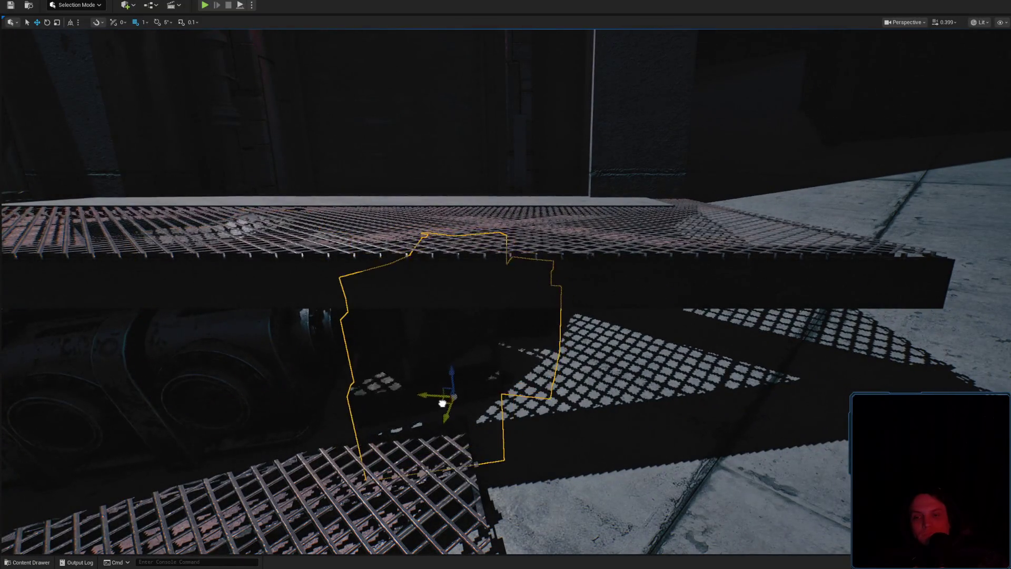
drag(388, 369, 549, 370)
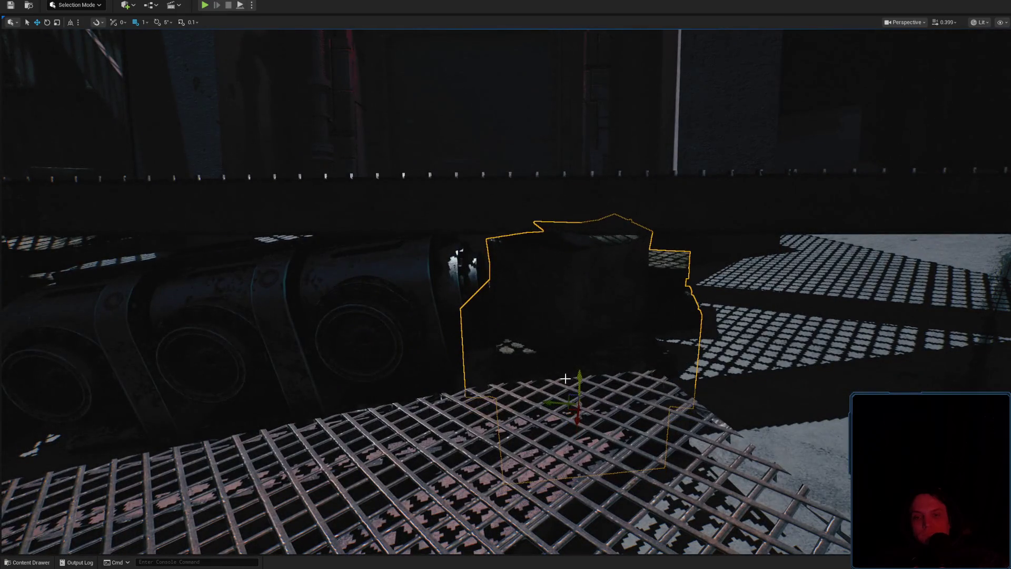
mouse_move(577, 397)
mouse_down()
mouse_move(518, 401)
mouse_move(518, 434)
mouse_up()
key(e)
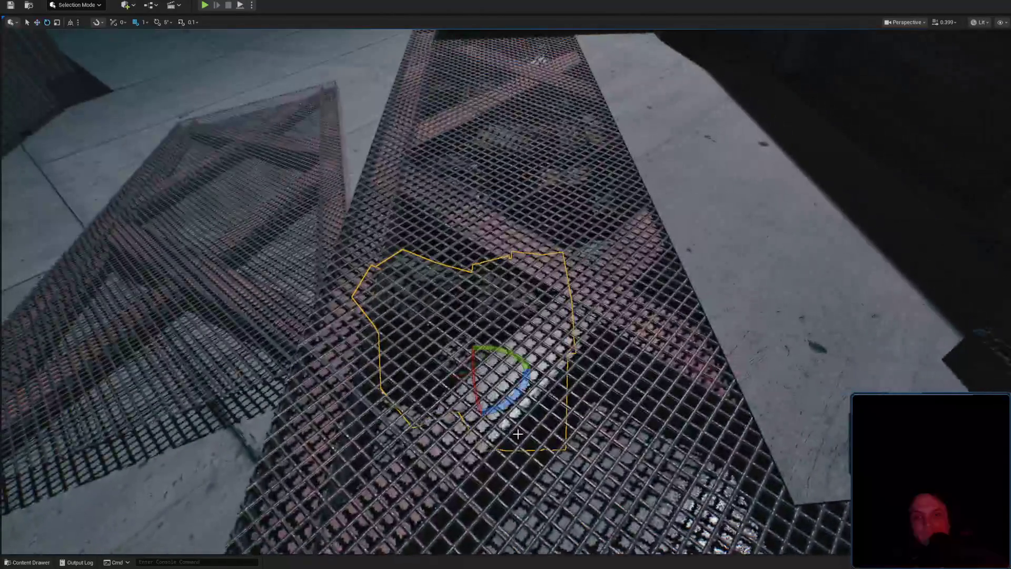
drag(563, 392, 563, 393)
scroll(563, 393, up, 2)
right_click(726, 409)
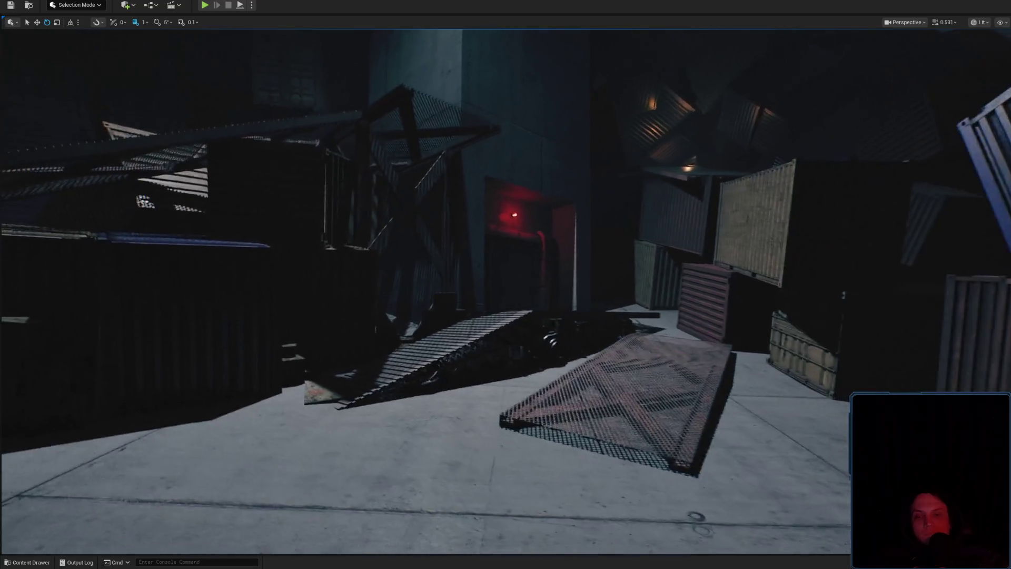
Save Level_3_Game via Ctrl+Shift+S, confirming the save in the dialog.
scroll(727, 409, up, 3)
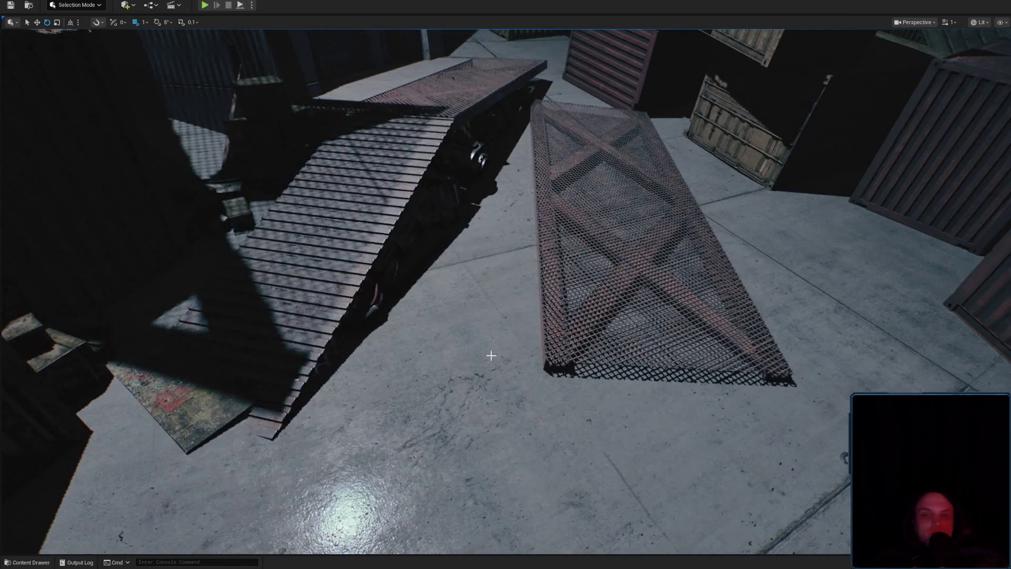
drag(491, 355, 490, 356)
key(ctrl+shift+s)
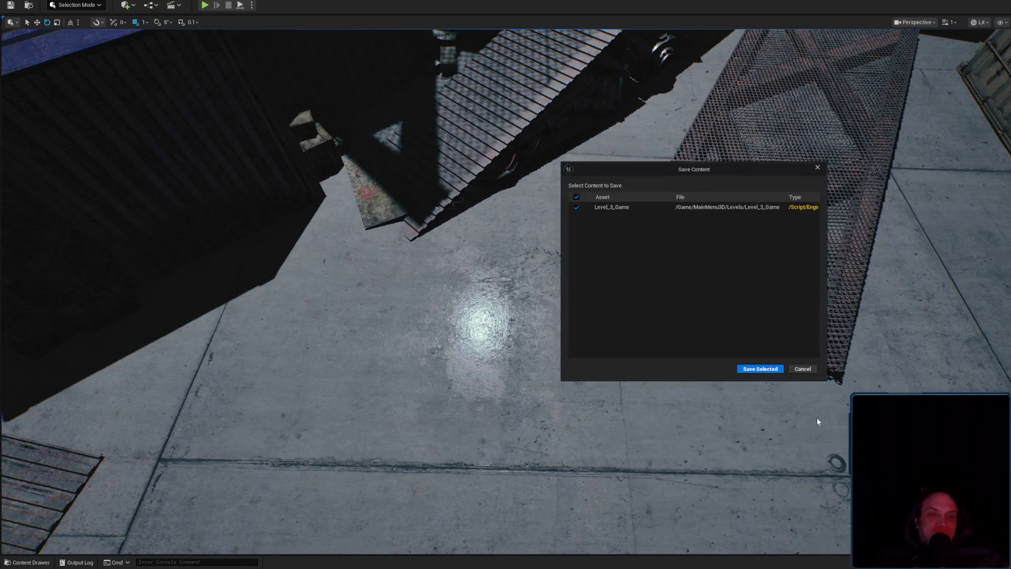
click(760, 370)
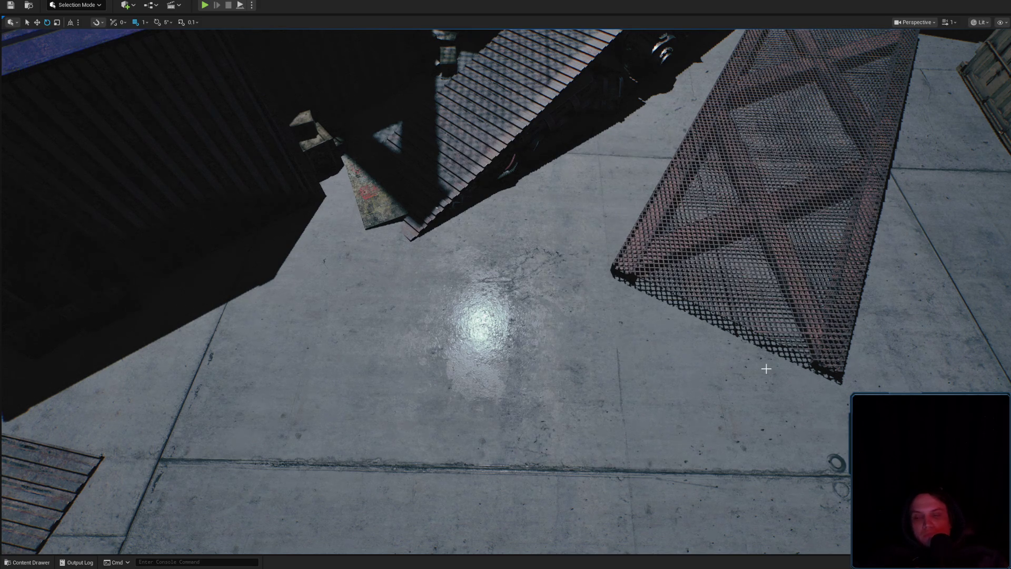
mouse_move(750, 317)
mouse_down()
mouse_move(559, 177)
mouse_move(350, 380)
mouse_up()
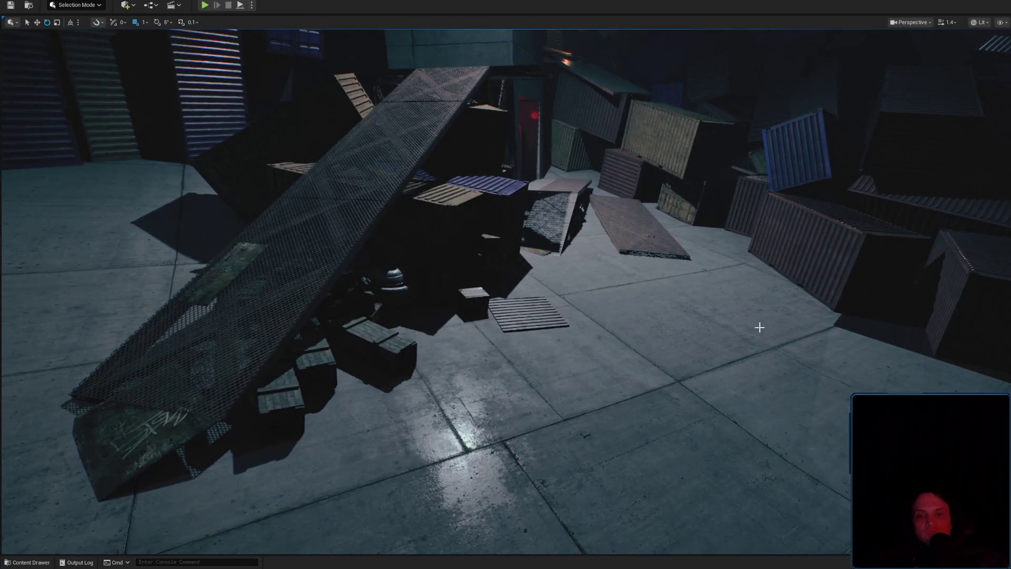
Look around the crates and pillar, select the pipe under the grating, and save Level_3_Game again.
drag(759, 327, 727, 316)
drag(611, 316, 631, 316)
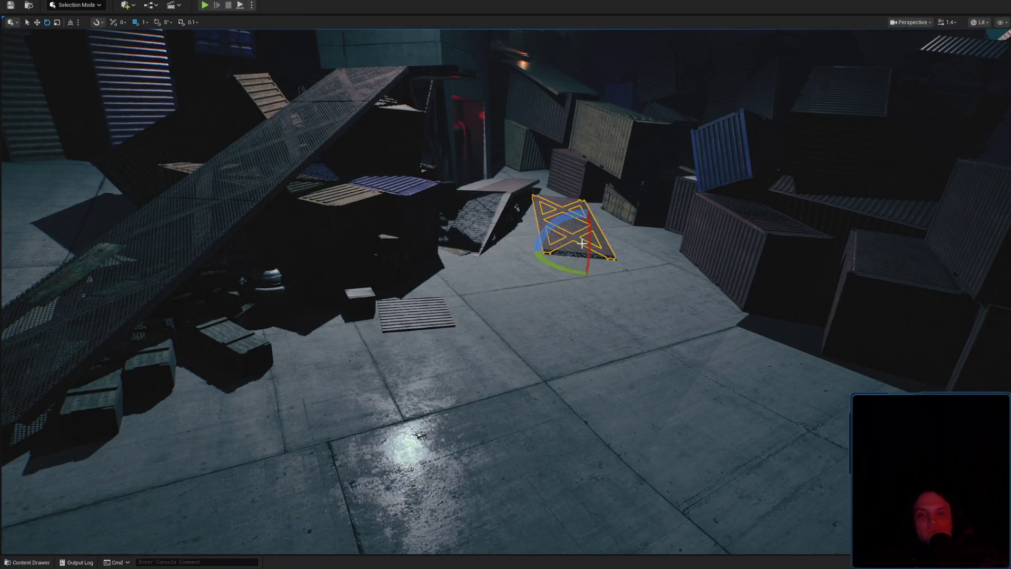
mouse_move(582, 243)
mouse_down()
mouse_move(559, 227)
mouse_move(510, 232)
mouse_move(474, 221)
mouse_move(453, 252)
mouse_move(411, 247)
mouse_move(477, 224)
mouse_move(682, 338)
mouse_move(577, 366)
mouse_move(579, 392)
mouse_up()
scroll(474, 232, down, 2)
click(577, 366)
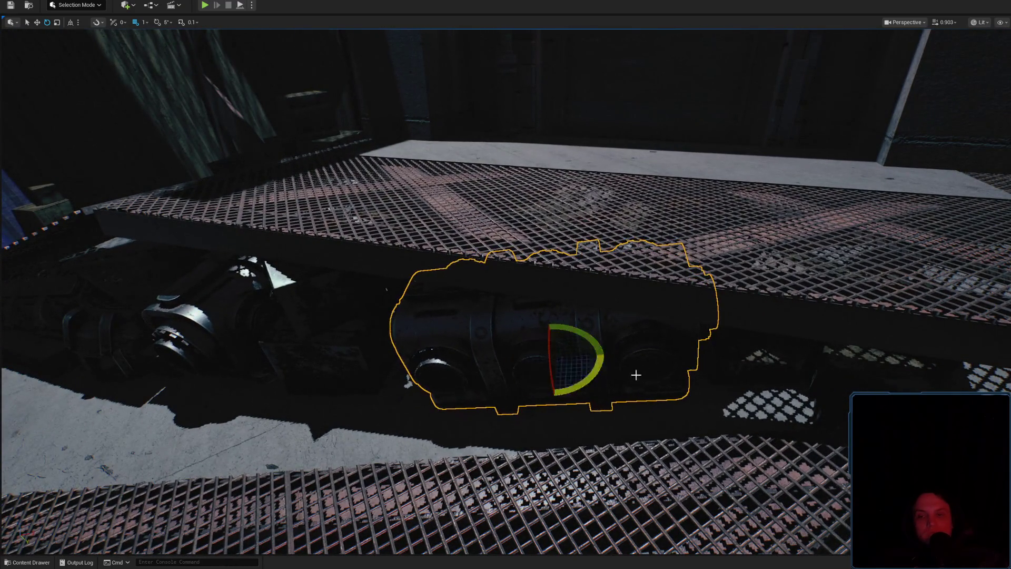
mouse_move(636, 374)
mouse_down()
mouse_move(558, 363)
mouse_move(527, 376)
mouse_move(548, 384)
mouse_up()
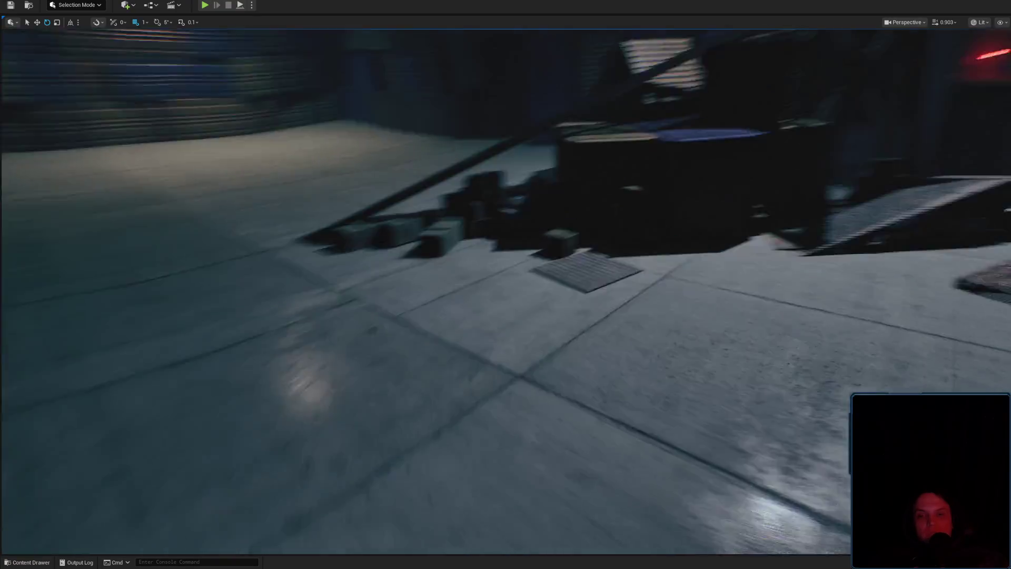
drag(506, 285, 534, 288)
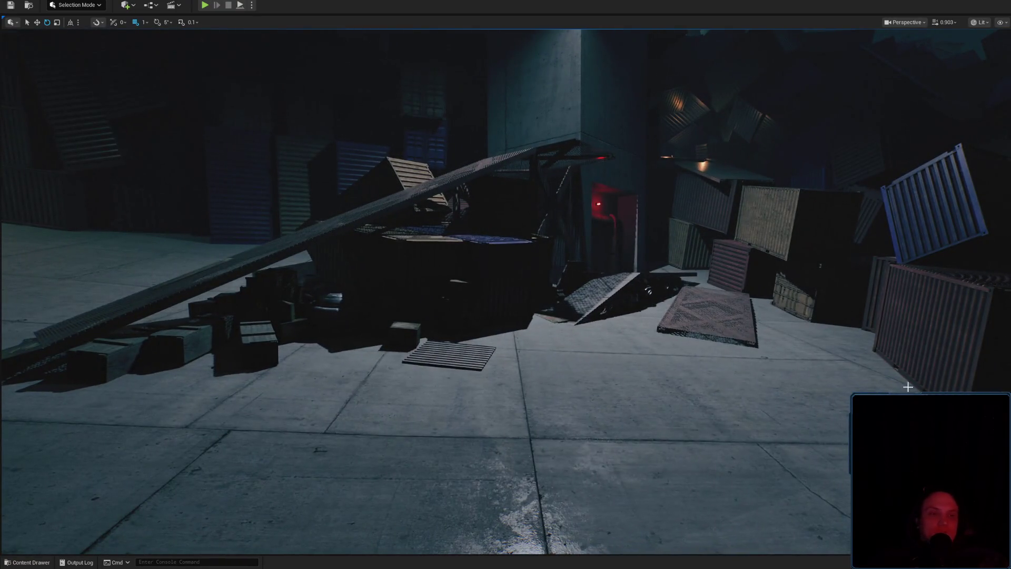
key(ctrl+s)
click(763, 367)
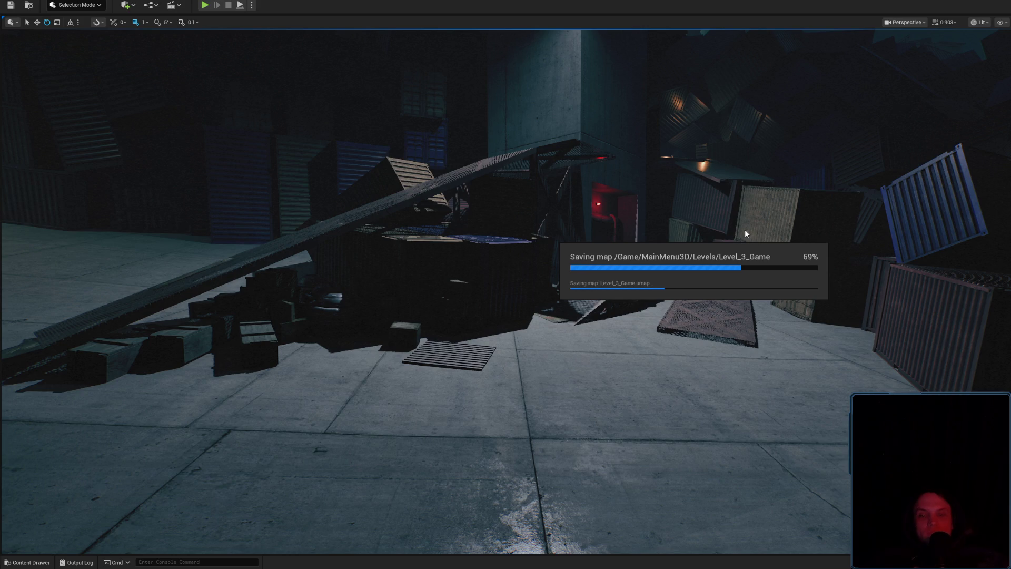
mouse_move(723, 226)
mouse_down()
mouse_move(723, 206)
mouse_move(723, 269)
mouse_move(421, 218)
mouse_up()
key(ctrl+space)
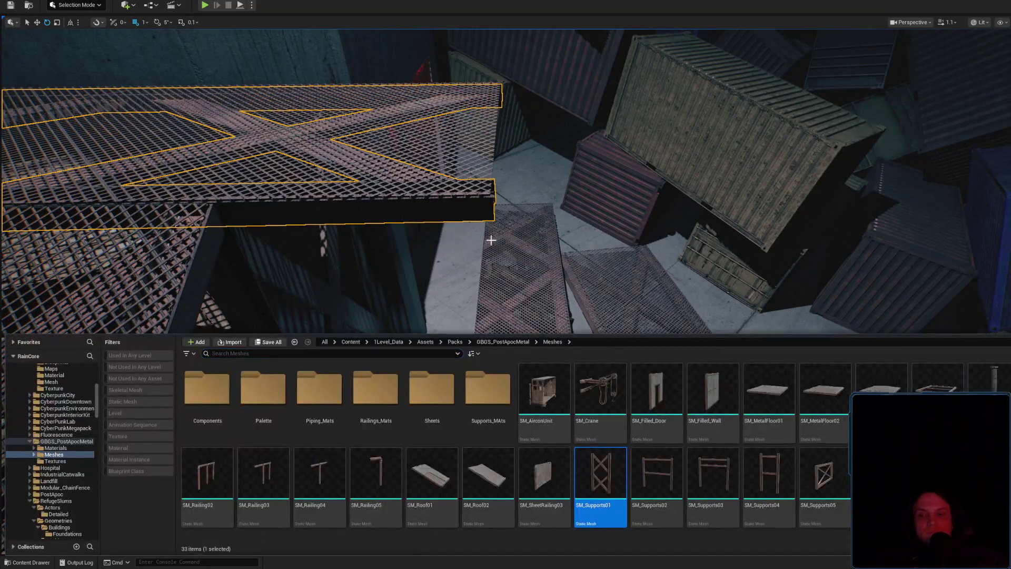
Fly the view over the walkways to frame the M-shaped steel truss.
mouse_move(492, 247)
mouse_down()
mouse_move(491, 295)
mouse_move(441, 207)
mouse_move(412, 99)
mouse_up()
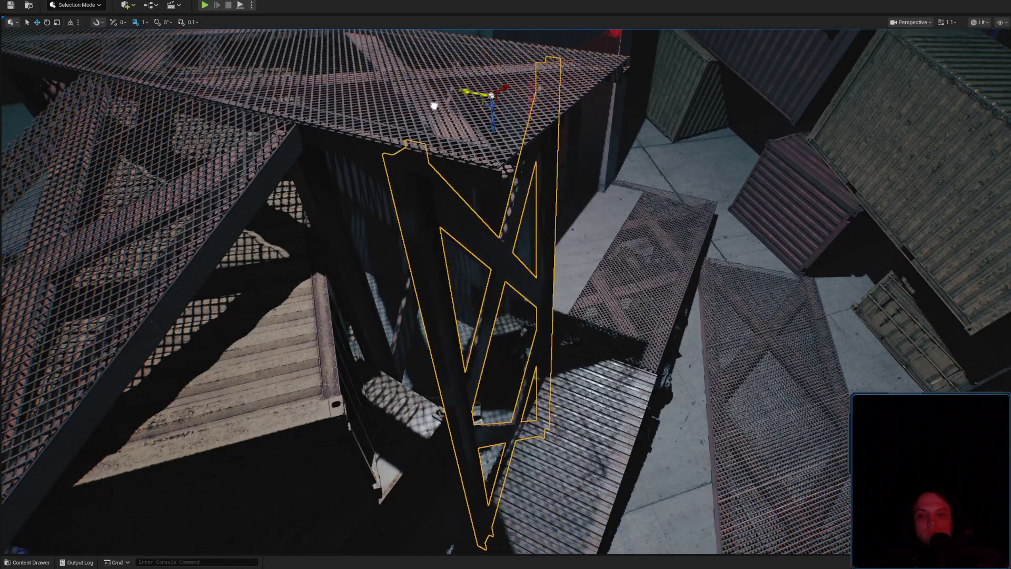
drag(434, 106, 434, 32)
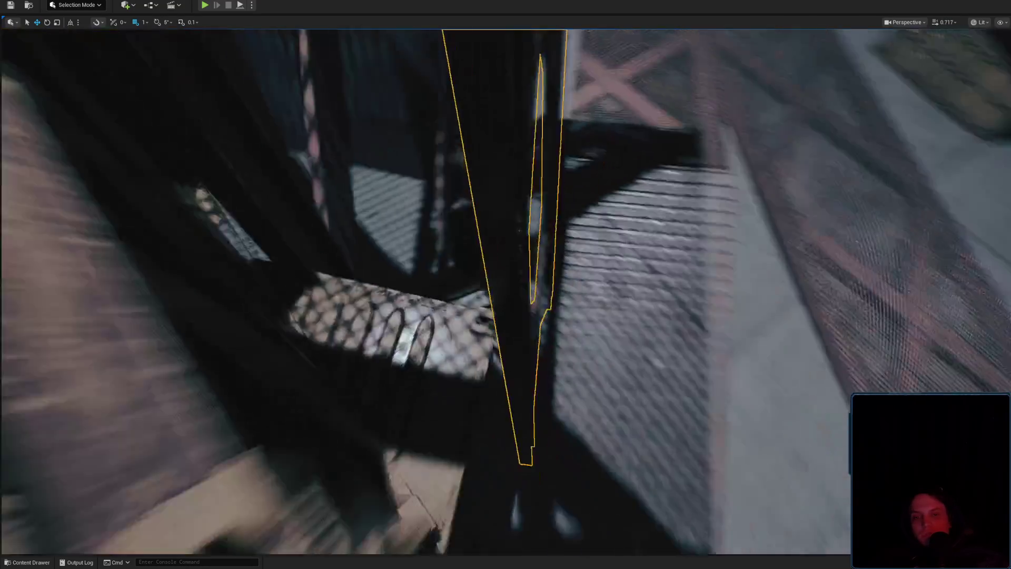
mouse_move(506, 284)
mouse_down()
mouse_move(506, 337)
mouse_move(470, 139)
mouse_move(458, 177)
mouse_move(474, 158)
mouse_up()
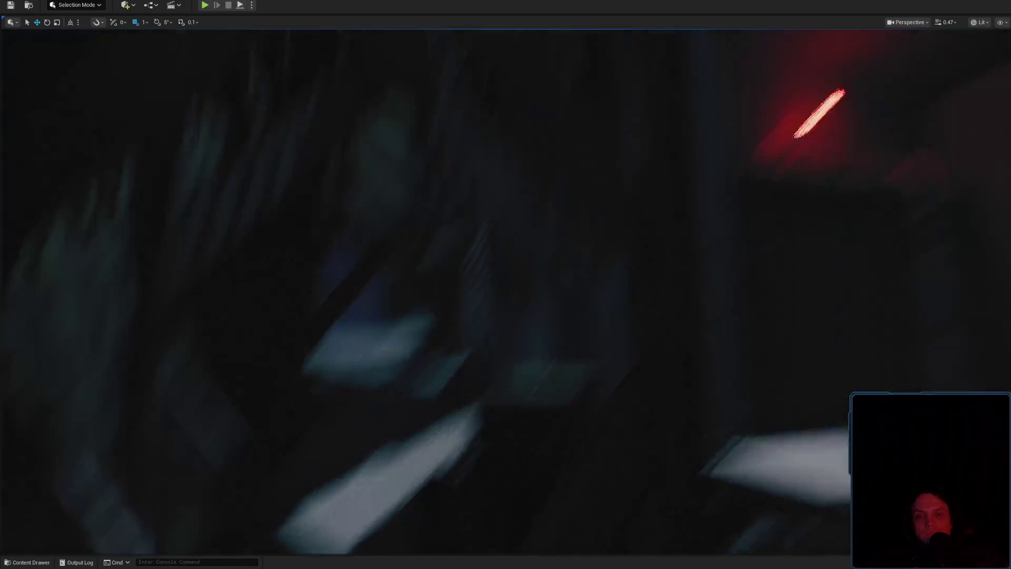
scroll(614, 214, down, 2)
mouse_move(615, 214)
mouse_down()
mouse_move(601, 221)
mouse_move(625, 220)
mouse_up()
drag(678, 261, 663, 189)
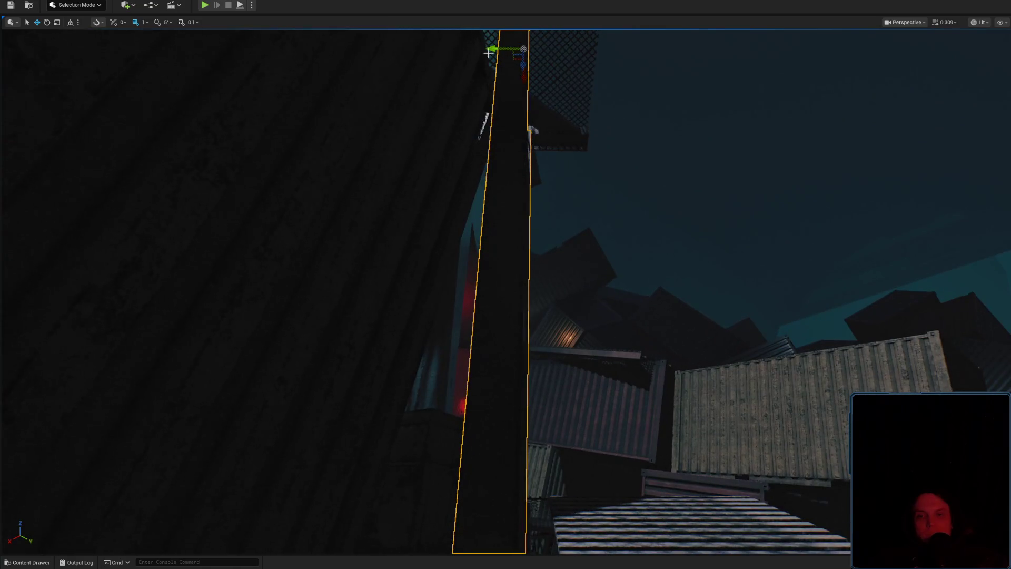
mouse_move(511, 54)
mouse_down()
mouse_move(441, 101)
mouse_move(496, 46)
mouse_up()
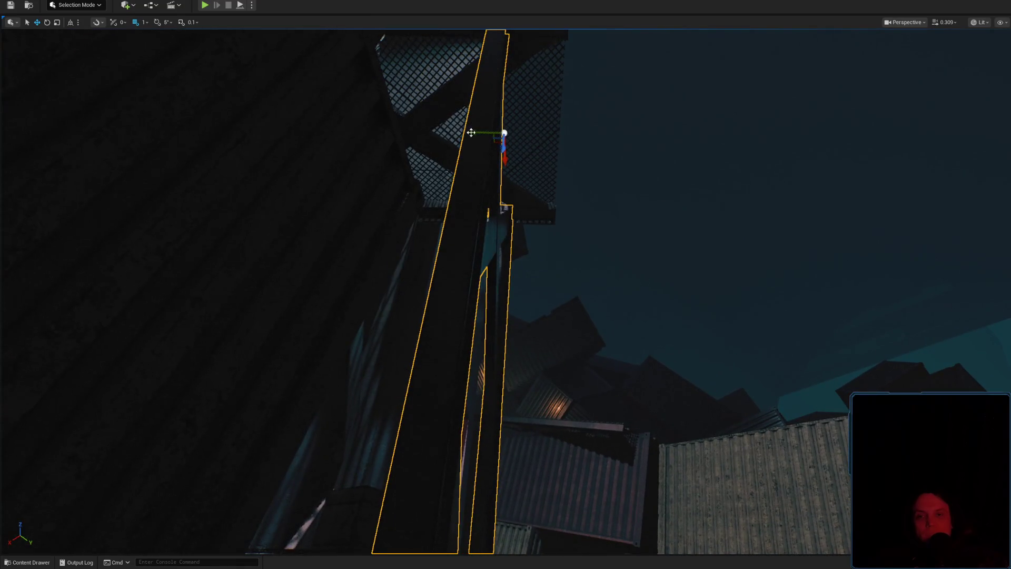
mouse_move(507, 132)
mouse_down()
mouse_move(248, 193)
mouse_move(421, 226)
mouse_up()
scroll(396, 163, down, 2)
scroll(291, 184, up, 2)
scroll(290, 199, up, 2)
scroll(422, 227, up, 1)
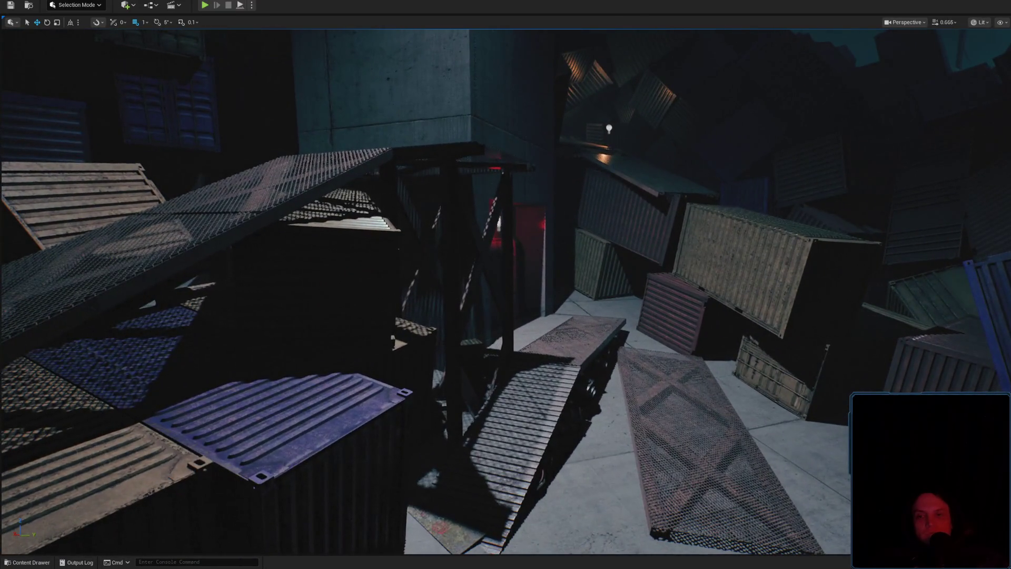
Shift the SM_Supports01 truss sideways into line with the walkway edge.
click(421, 226)
key(f)
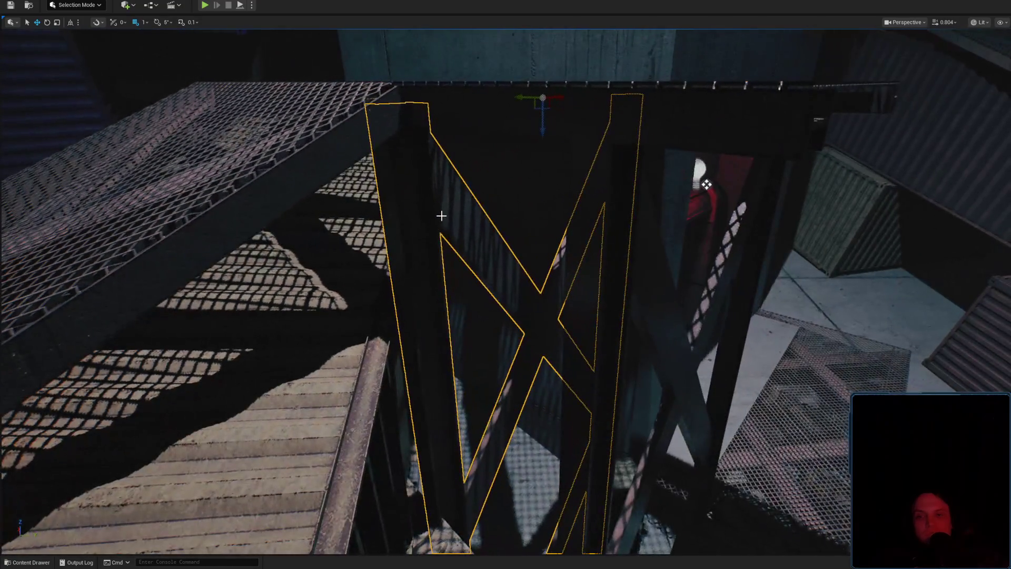
key(e)
mouse_move(478, 159)
mouse_down()
mouse_move(719, 122)
mouse_move(662, 168)
mouse_move(543, 209)
mouse_move(477, 185)
mouse_up()
key(Escape)
scroll(505, 285, up, 3)
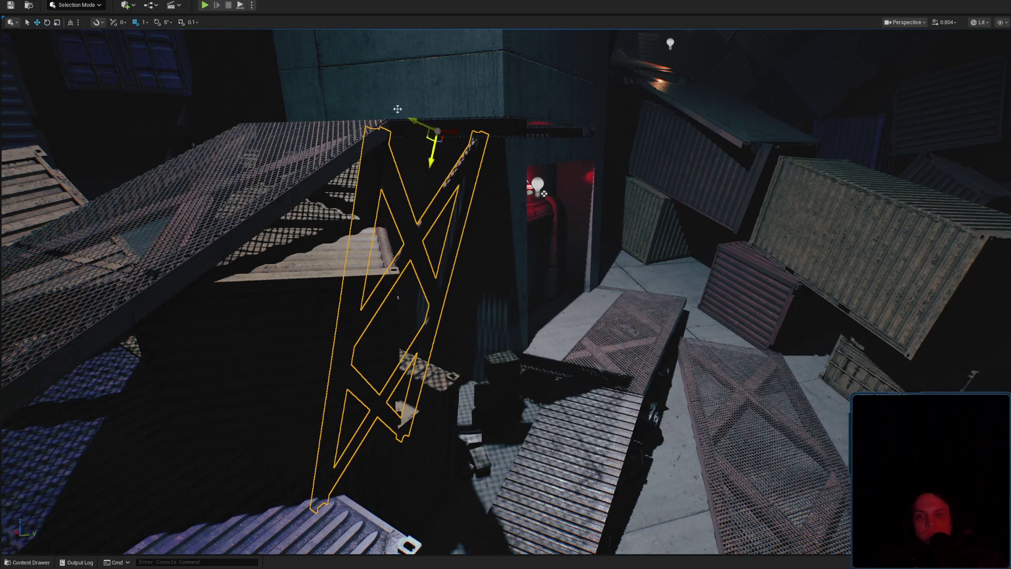
mouse_move(469, 133)
mouse_down()
mouse_move(556, 151)
mouse_move(542, 180)
mouse_move(588, 225)
mouse_move(596, 219)
mouse_move(522, 226)
mouse_up()
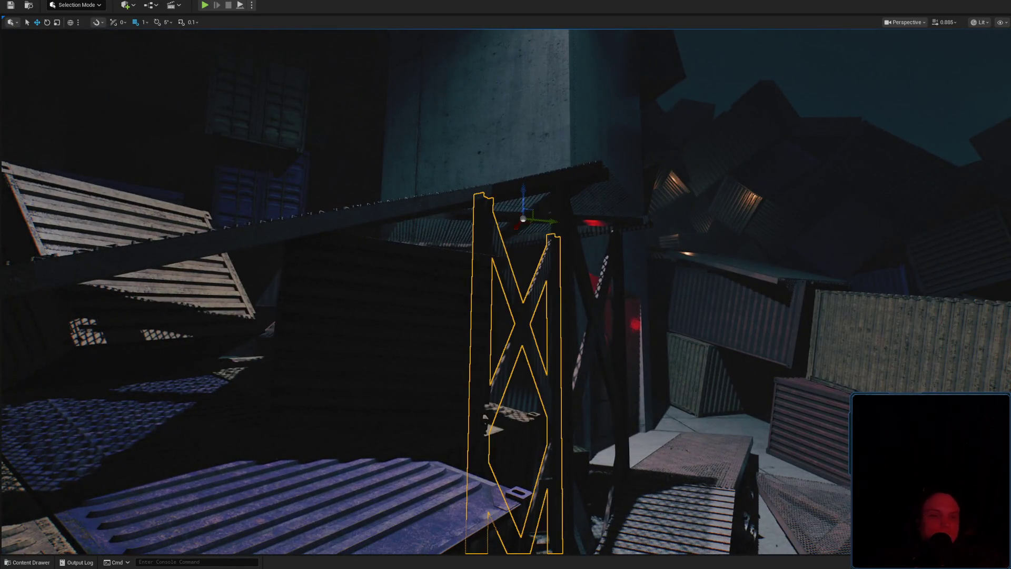
key(ctrl+b)
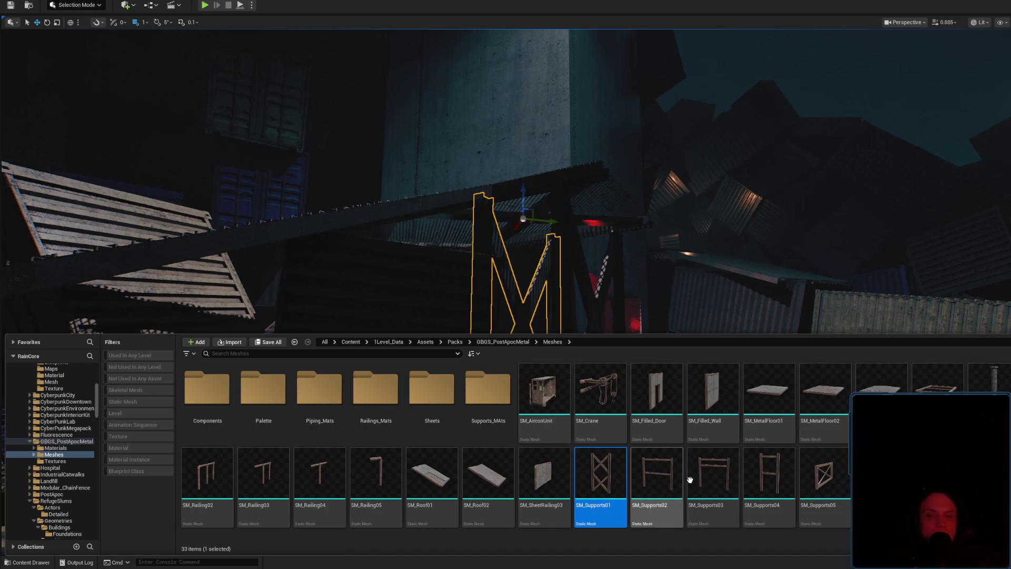
Flip the SM_Supports02 ladder frame 180° so it stands upright beside the truss.
drag(579, 221, 474, 235)
drag(350, 341, 349, 341)
key(f)
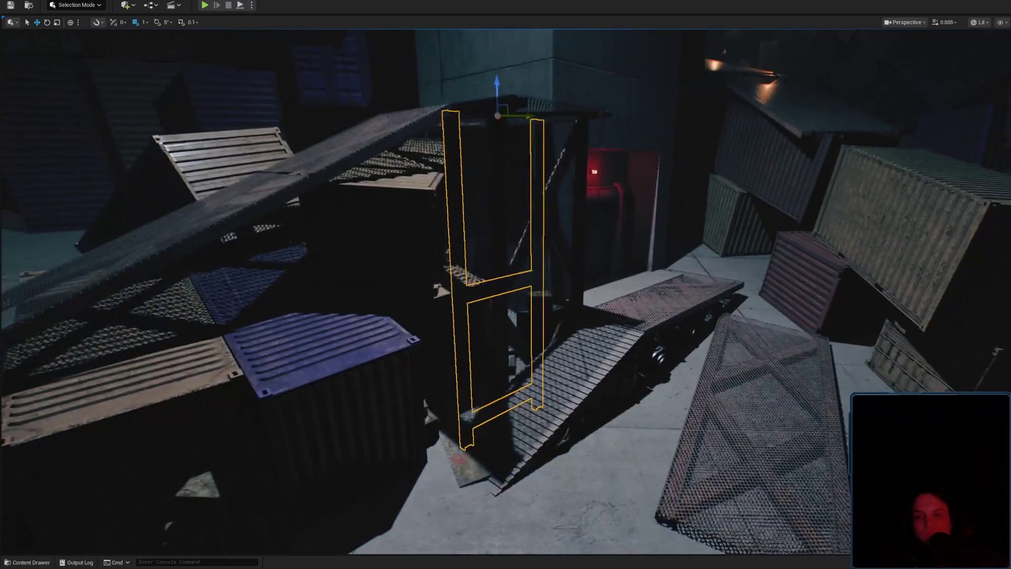
drag(531, 141, 369, 79)
key(ctrl+z)
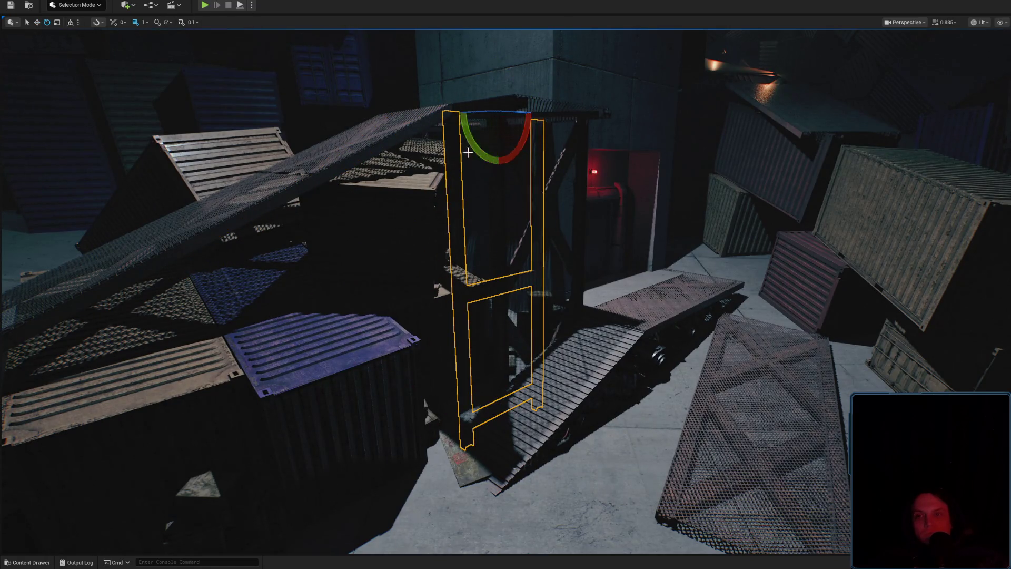
mouse_move(527, 138)
mouse_down()
mouse_move(421, 95)
mouse_move(526, 138)
mouse_up()
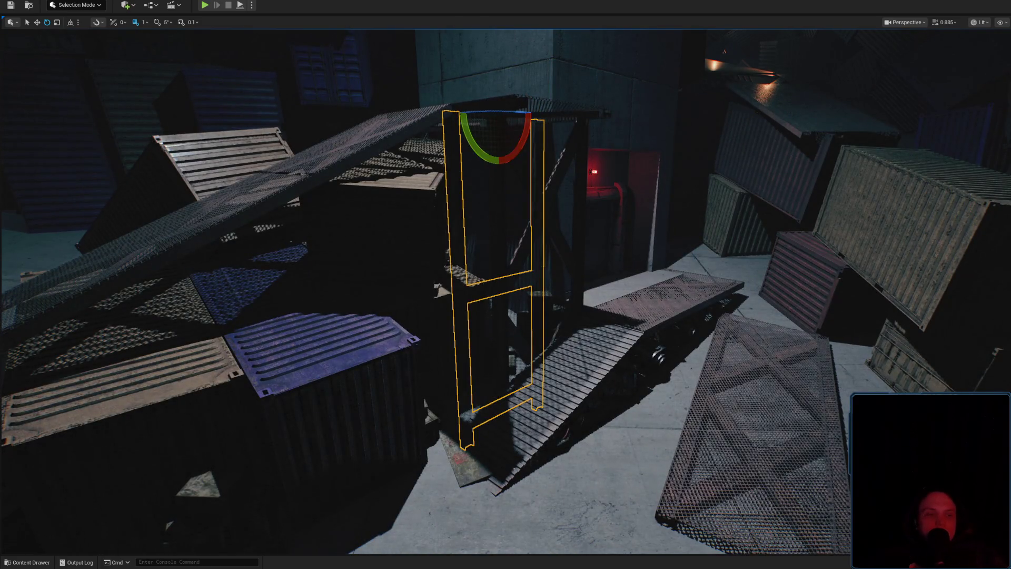
drag(527, 138, 421, 94)
Lower the ladder frame onto the floor and save the Level_3_Game map.
drag(506, 285, 432, 253)
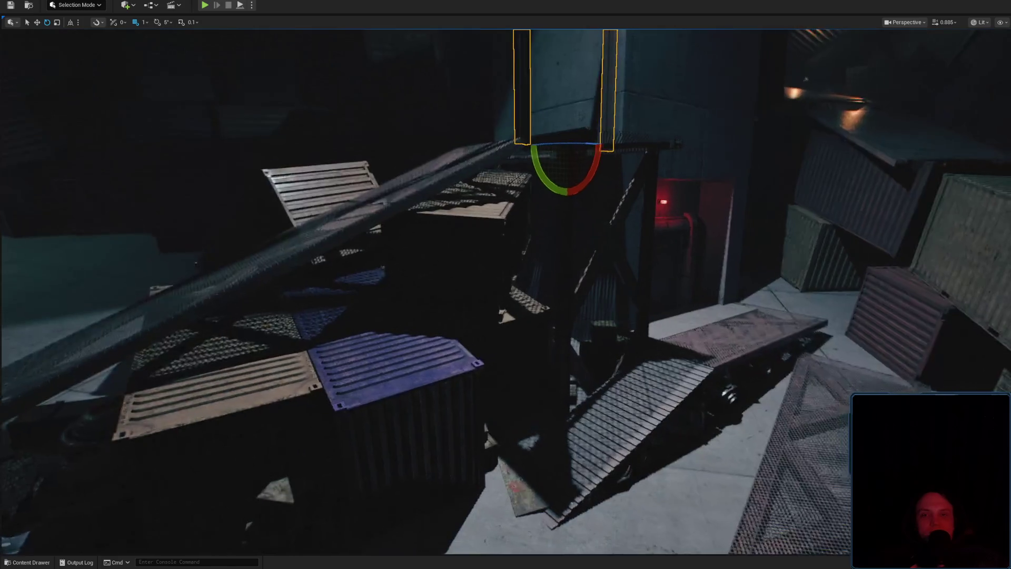
mouse_move(564, 149)
mouse_down()
mouse_move(574, 522)
mouse_move(583, 467)
mouse_move(680, 458)
mouse_move(690, 448)
mouse_move(690, 379)
mouse_move(612, 275)
mouse_up()
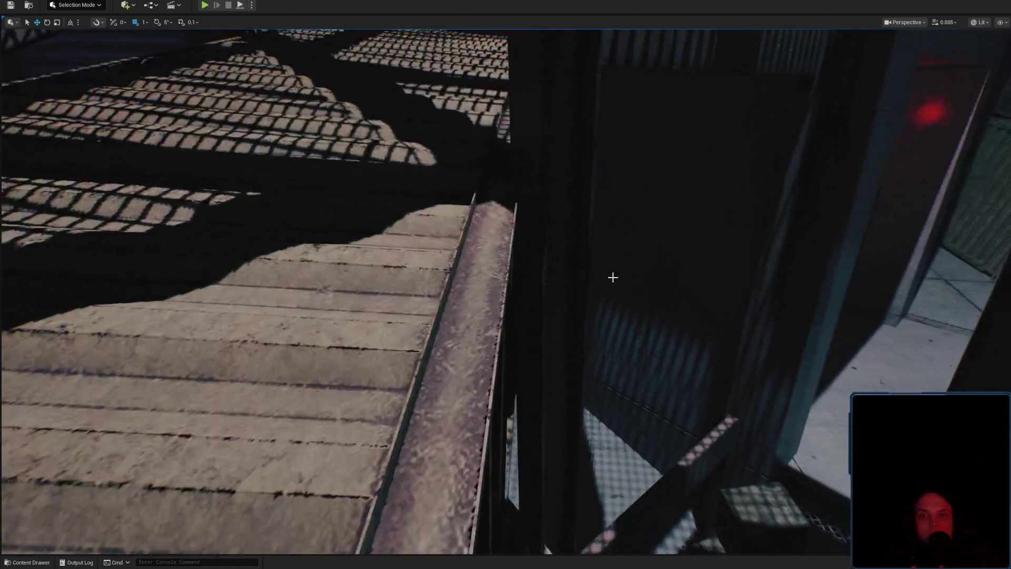
scroll(548, 232, up, 3)
scroll(553, 252, down, 1)
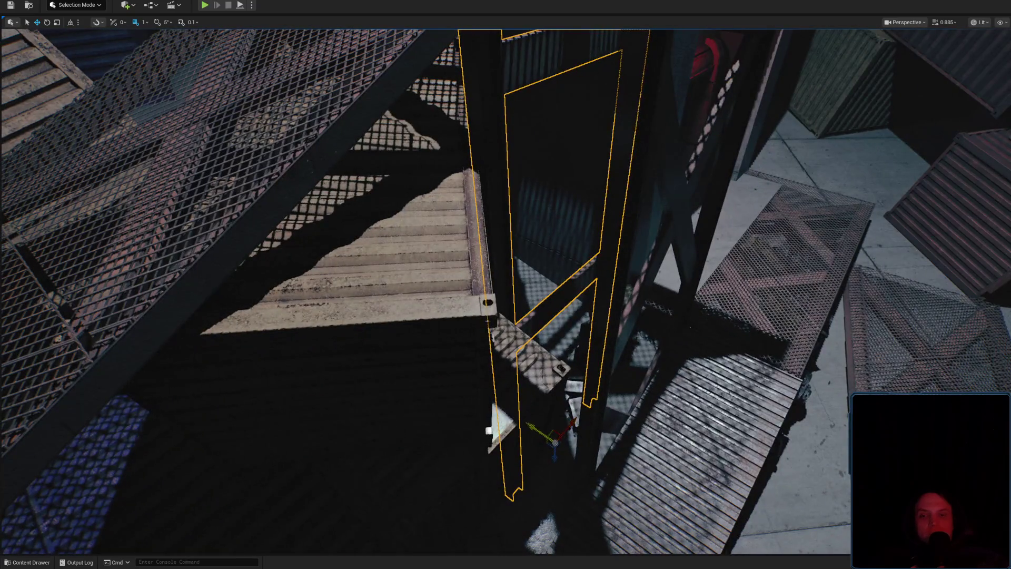
drag(537, 430, 423, 197)
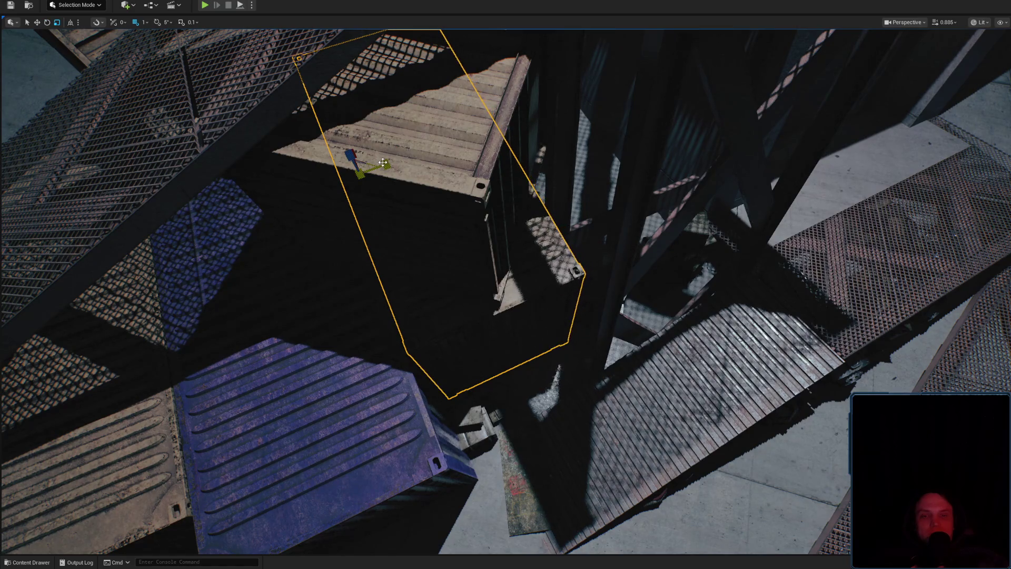
mouse_move(442, 190)
mouse_down()
mouse_move(421, 126)
mouse_move(453, 147)
mouse_move(430, 132)
mouse_move(464, 134)
mouse_move(448, 144)
mouse_up()
key(ctrl+s)
click(758, 369)
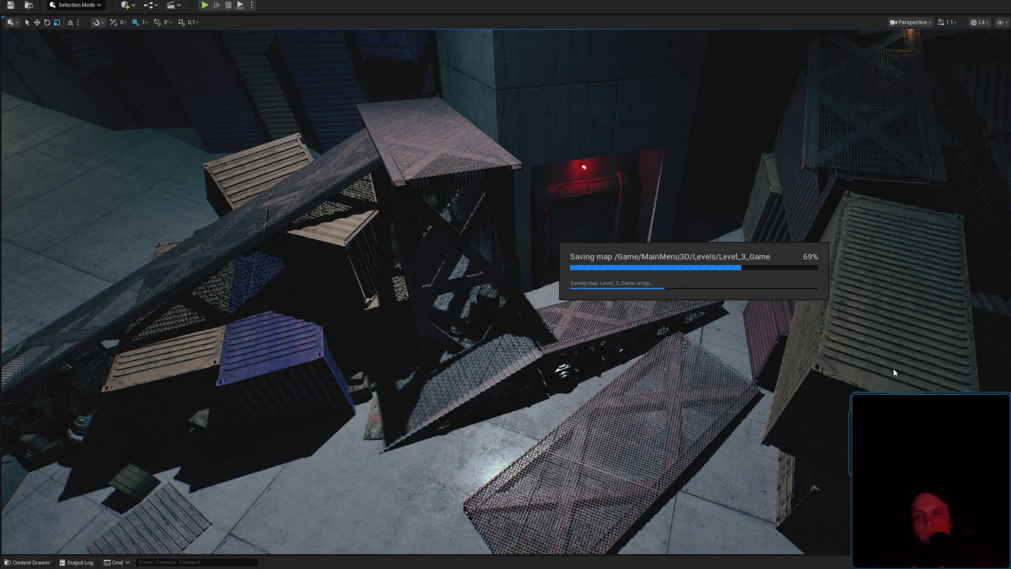
Find the garage door frame's asset, open the Geometries folder and search 'window'.
drag(506, 291, 615, 233)
click(609, 240)
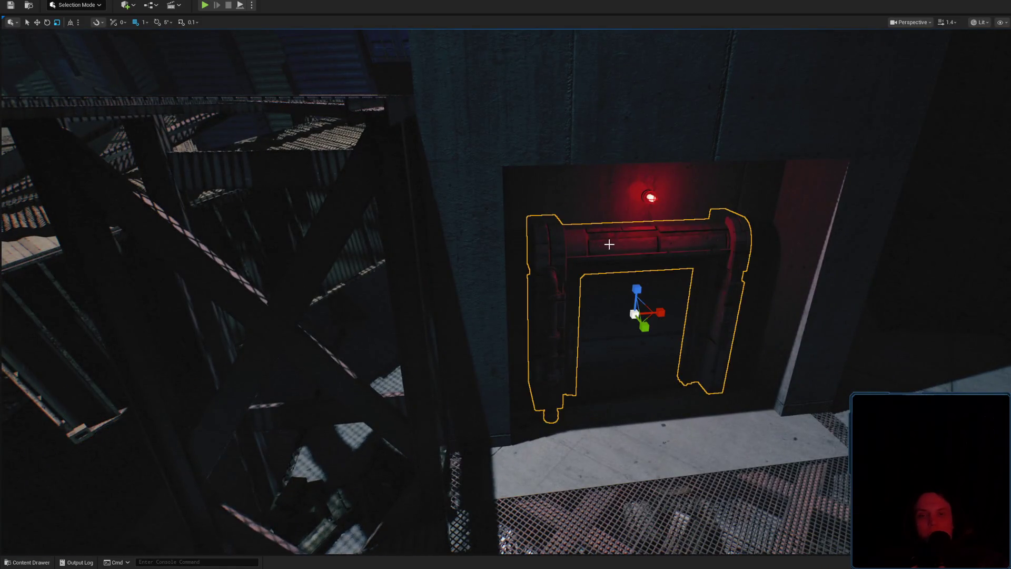
key(ctrl+b)
click(59, 428)
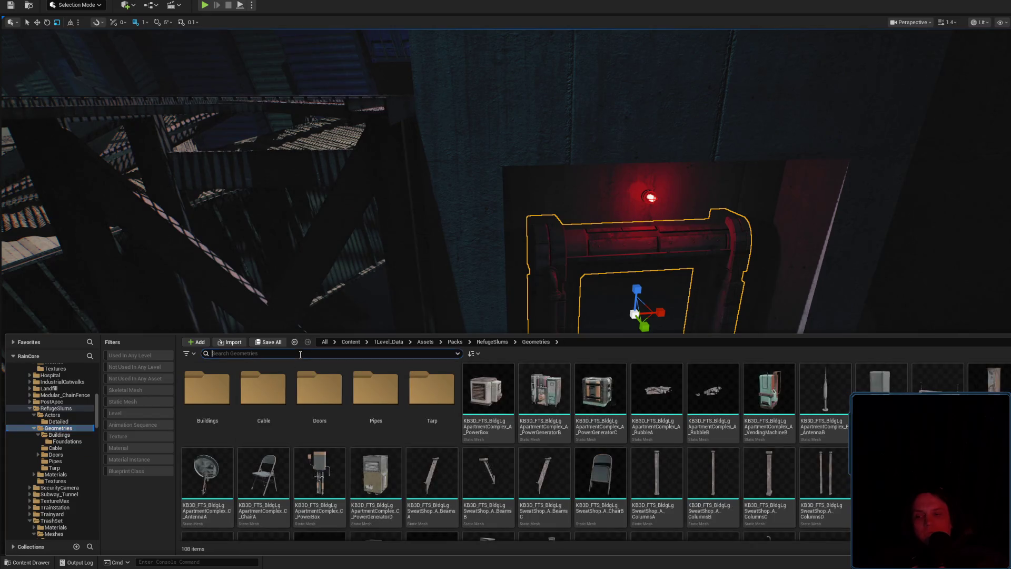
text(wi)
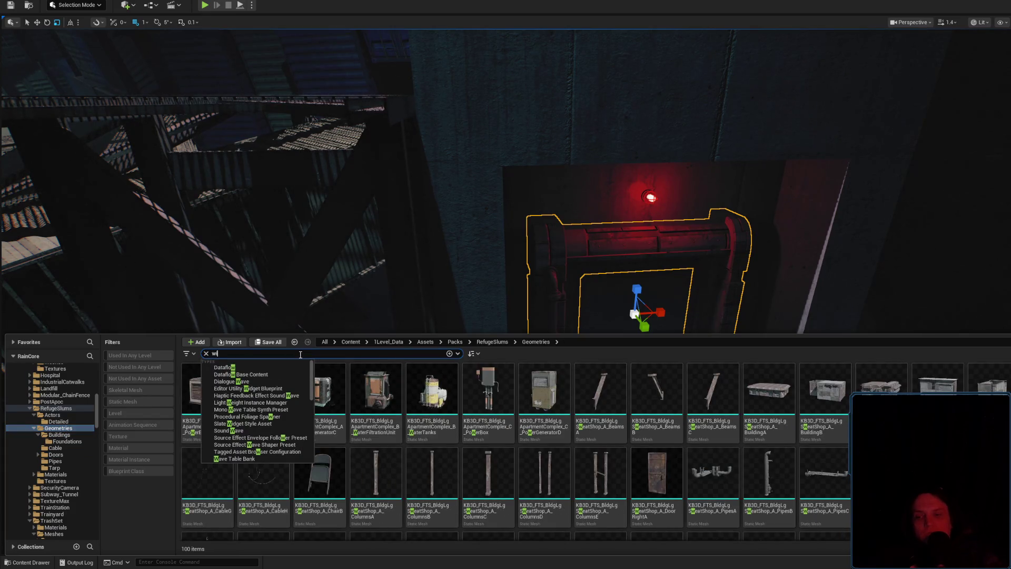
text(ndow)
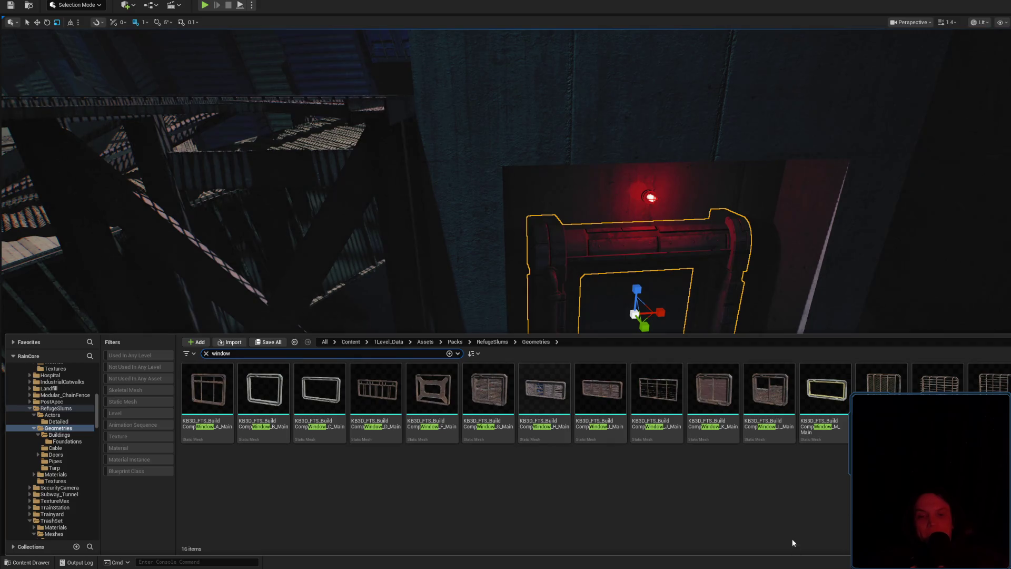
Place Window_K and rotate it 45° twice to lie flat on the tower wall.
mouse_move(587, 68)
mouse_down()
mouse_move(606, 84)
mouse_move(585, 100)
mouse_up()
key(f)
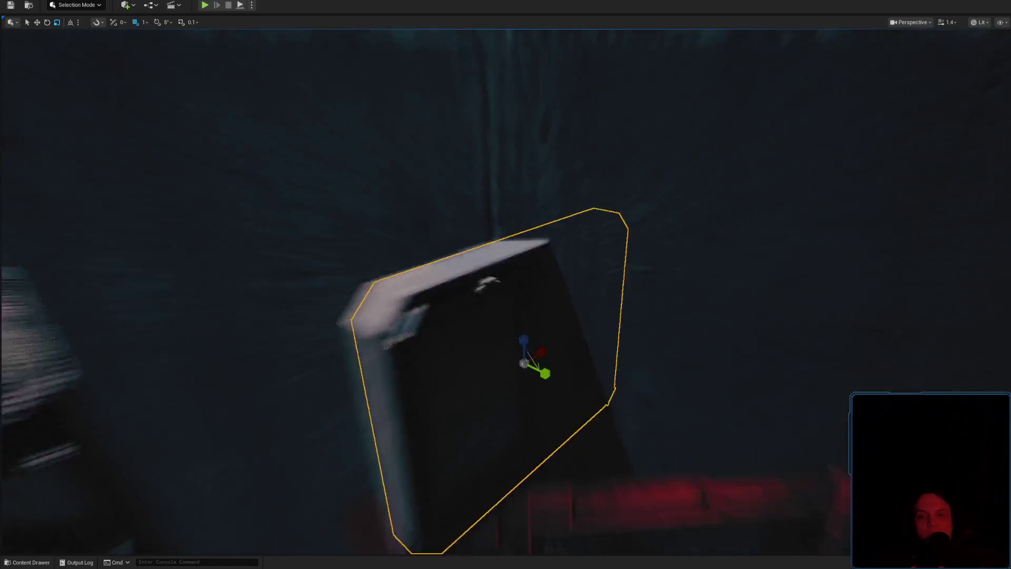
key(w)
drag(531, 360, 576, 336)
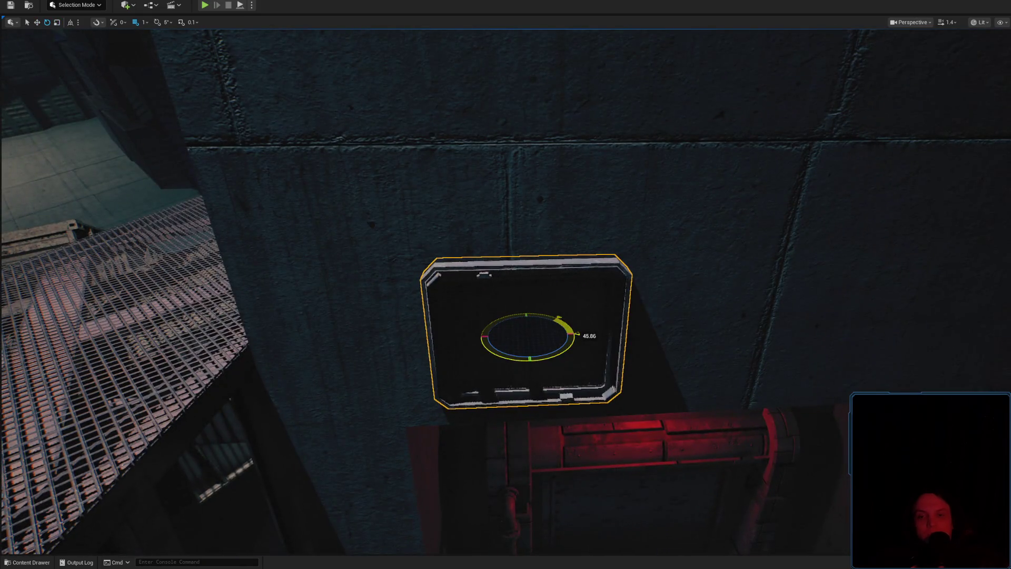
key(f)
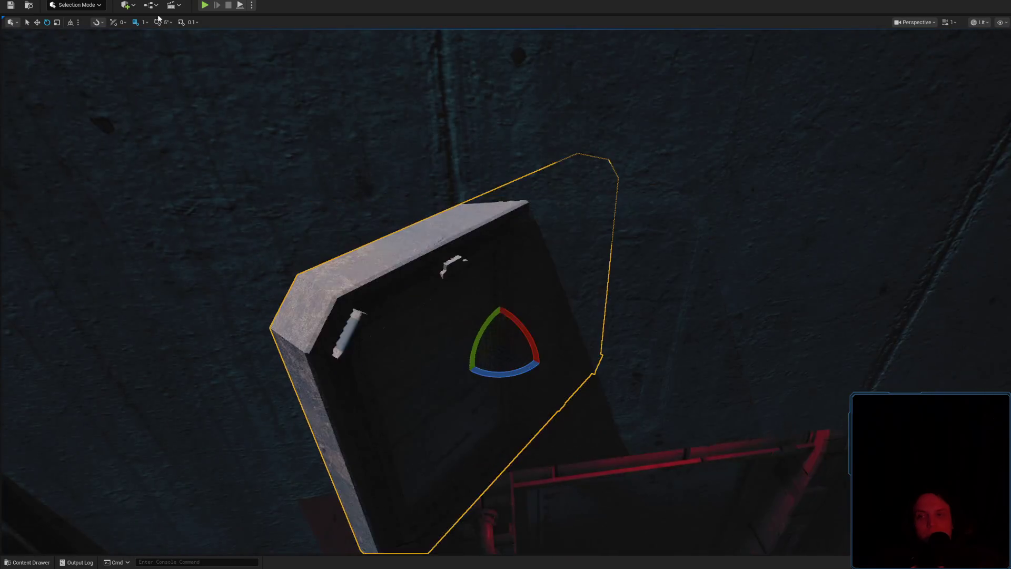
mouse_move(526, 373)
mouse_down()
mouse_move(561, 345)
mouse_move(518, 318)
mouse_move(517, 234)
mouse_up()
click(481, 175)
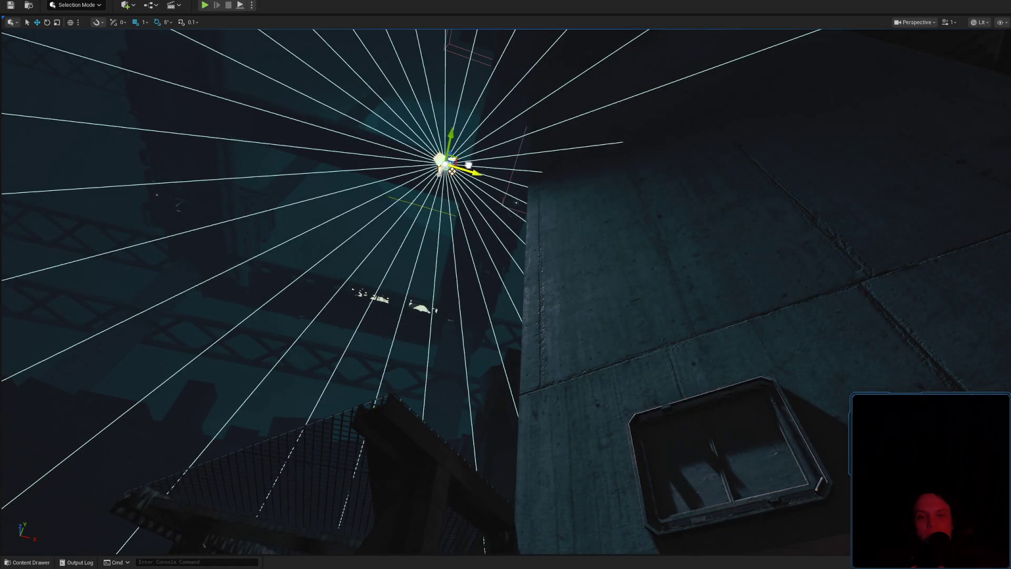
key(f)
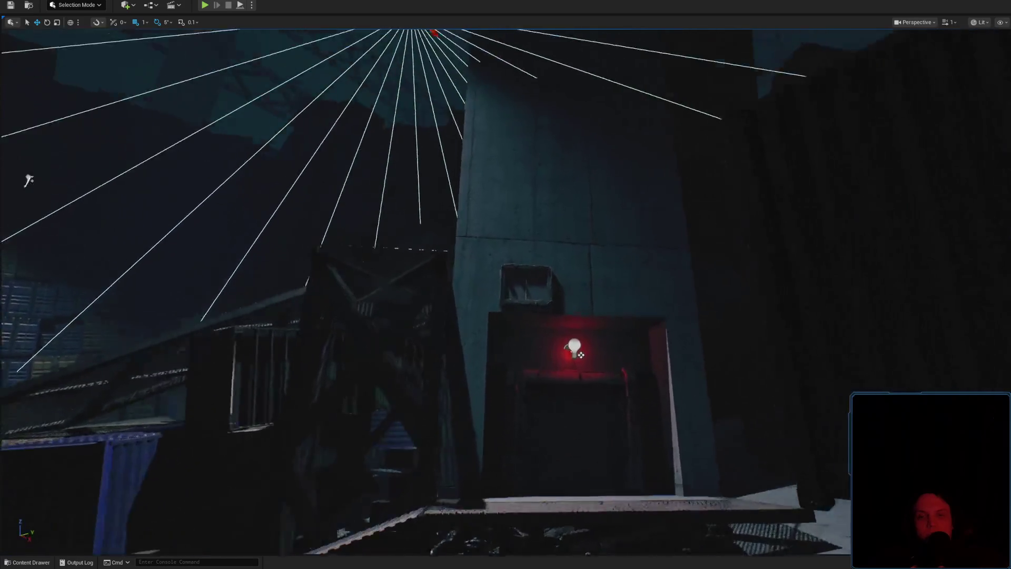
Raise the small wall box and try replacing it with CompWindow meshes.
click(491, 258)
drag(482, 253, 484, 199)
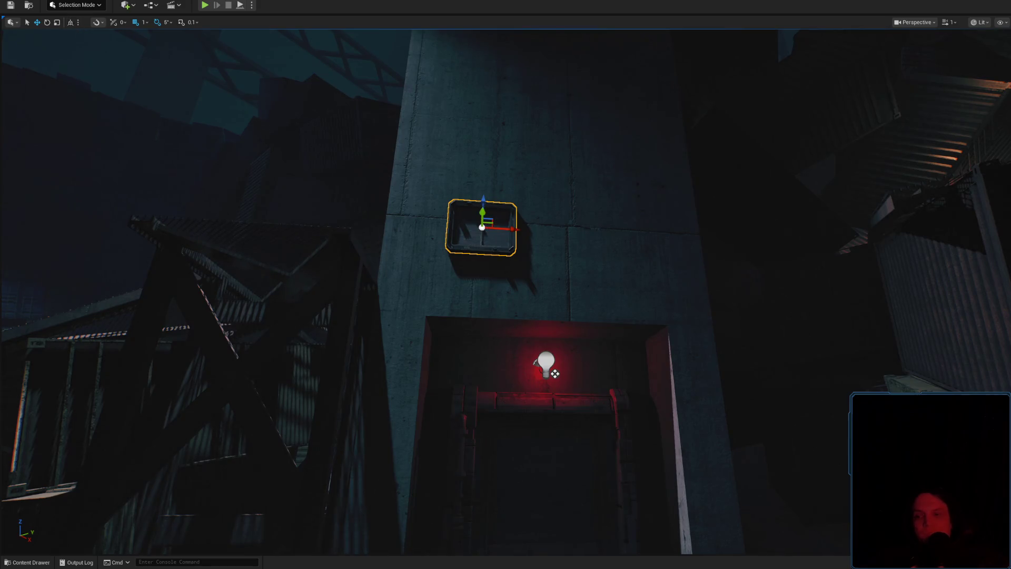
click(27, 562)
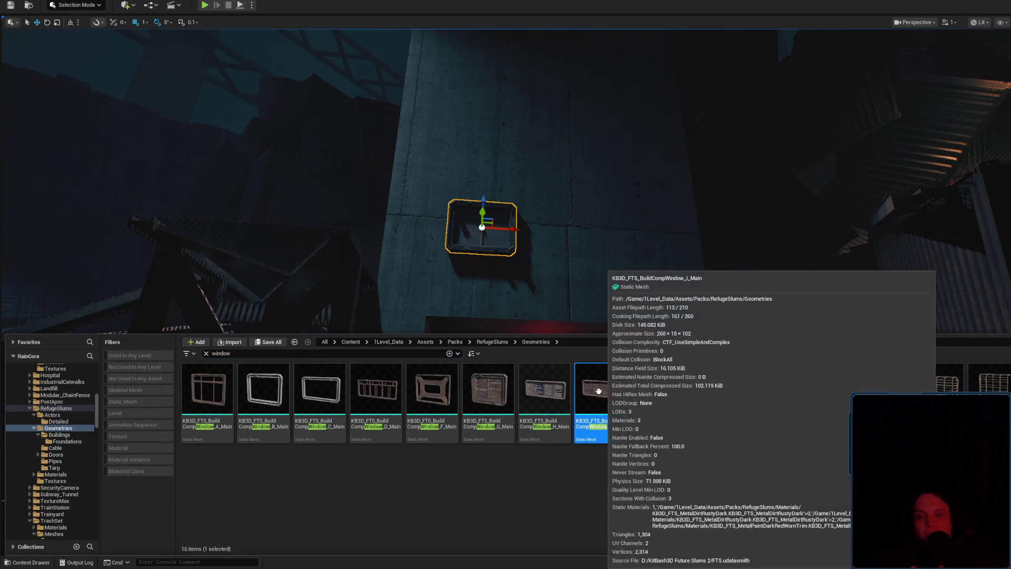
click(602, 392)
click(376, 390)
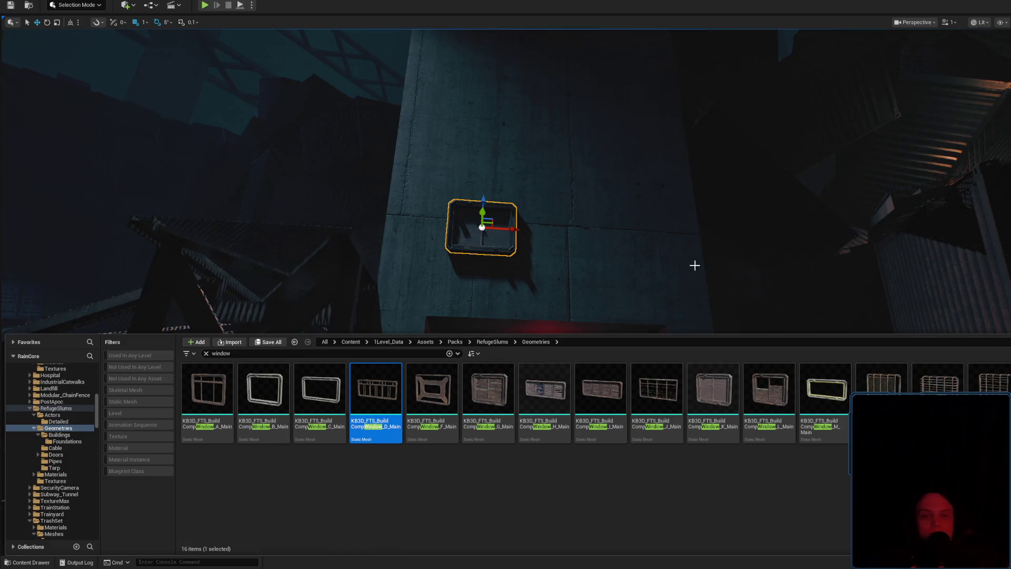
right_click(694, 265)
key(ctrl+z)
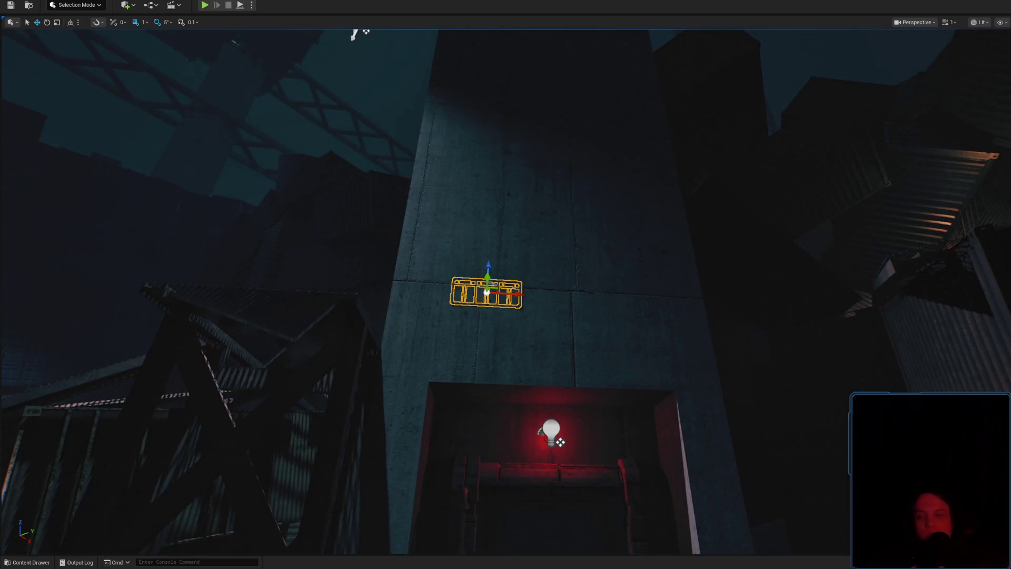
key(ctrl+z)
Replace the wall box with CompWindow_H_Main and slide it into place on the wall.
key(ctrl+space)
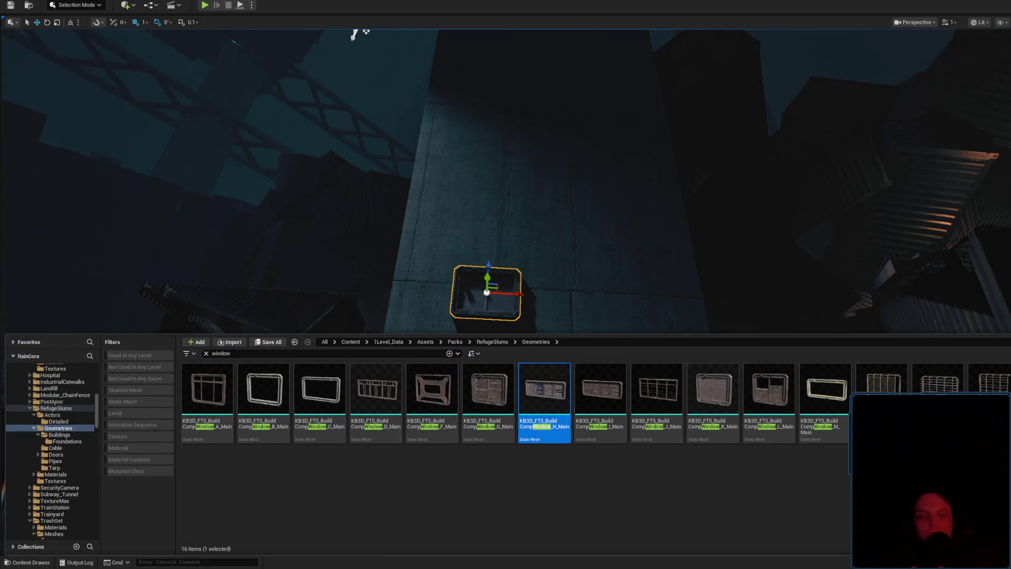
right_click(736, 320)
key(ctrl+y)
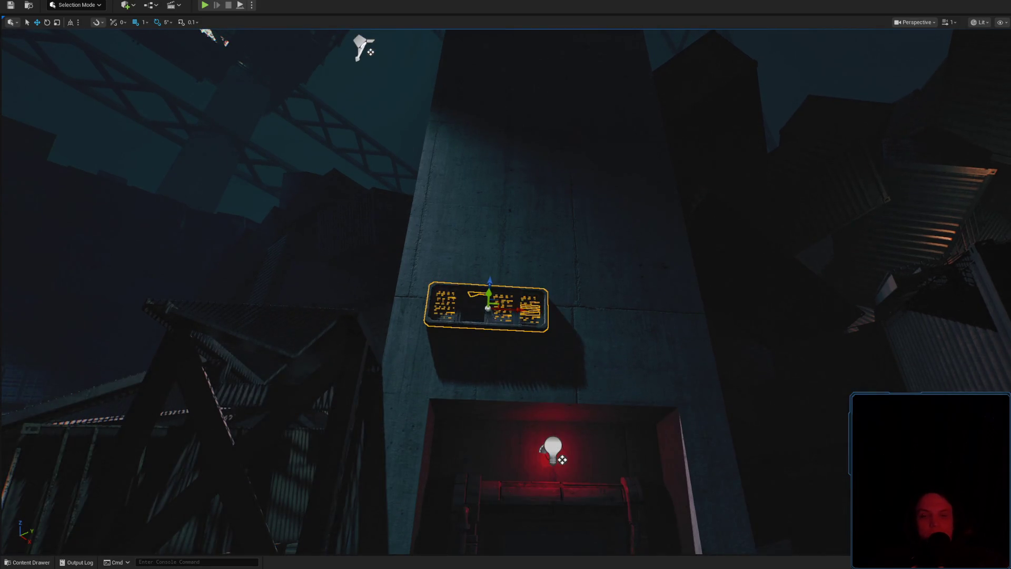
key(f)
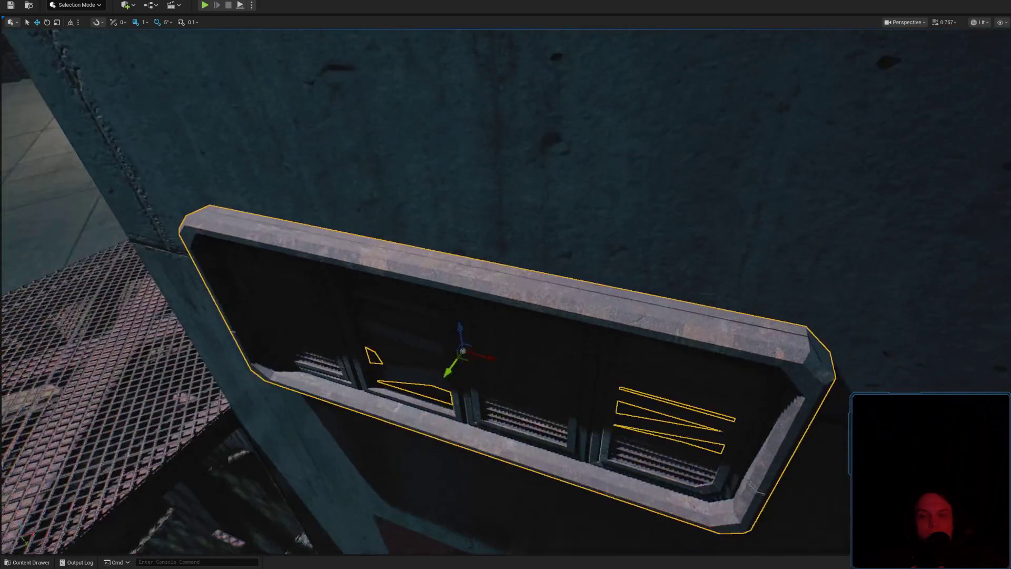
mouse_move(587, 302)
mouse_down()
mouse_move(474, 303)
mouse_move(587, 302)
mouse_move(342, 206)
mouse_move(138, 93)
mouse_up()
mouse_move(547, 328)
mouse_down()
mouse_move(542, 374)
mouse_move(507, 304)
mouse_up()
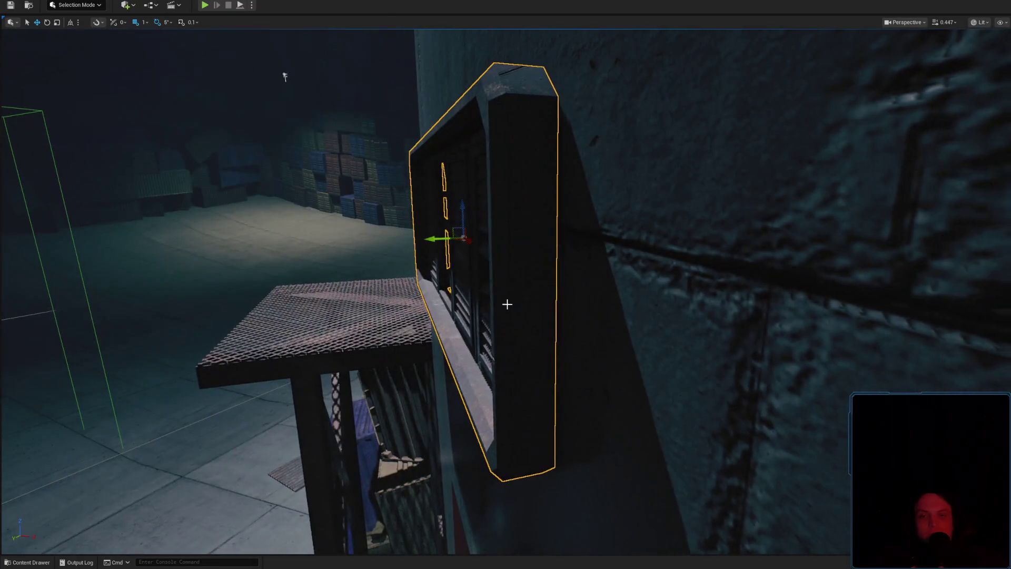
drag(430, 239, 444, 242)
key(f)
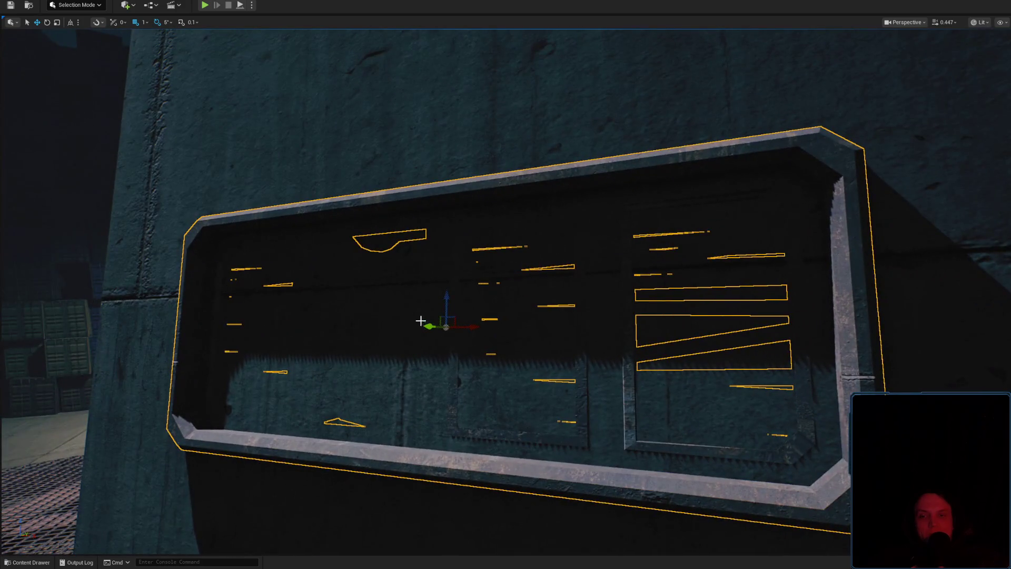
scroll(427, 327, down, 3)
mouse_move(427, 327)
mouse_down()
mouse_move(510, 335)
mouse_move(530, 308)
mouse_up()
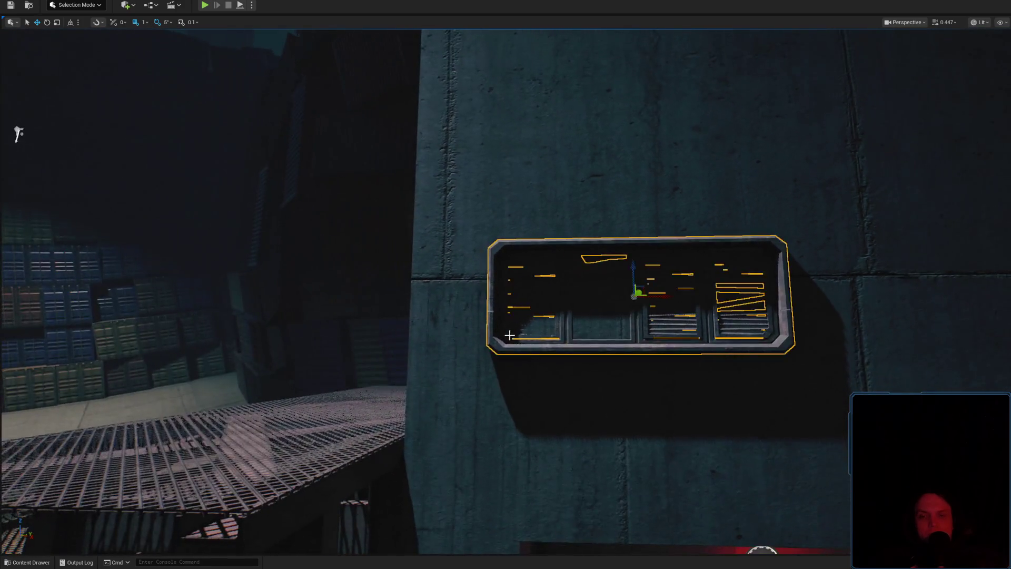
key(Escape)
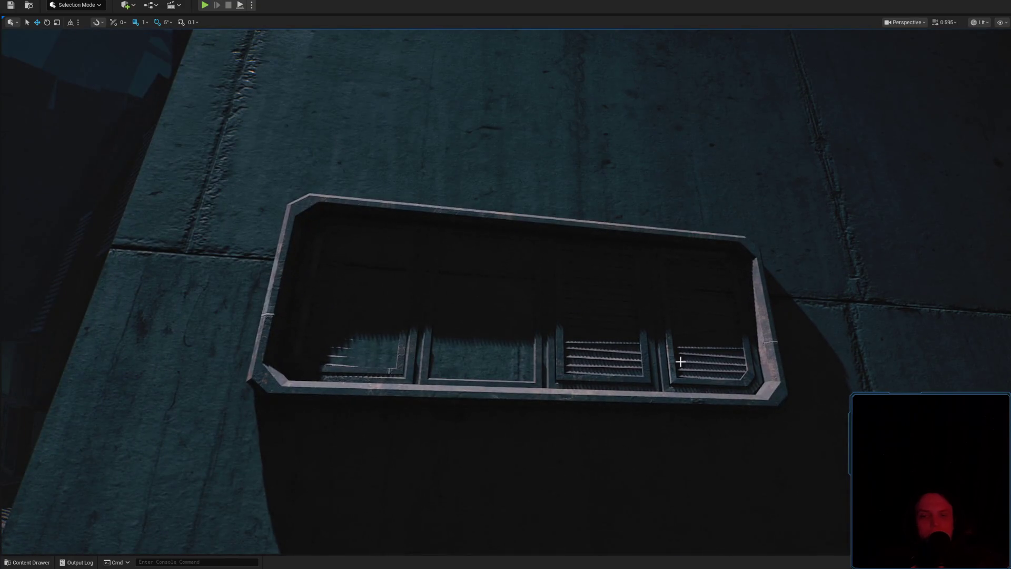
Rotate the louvred window 180° so it faces outward.
click(680, 361)
key(ctrl+space)
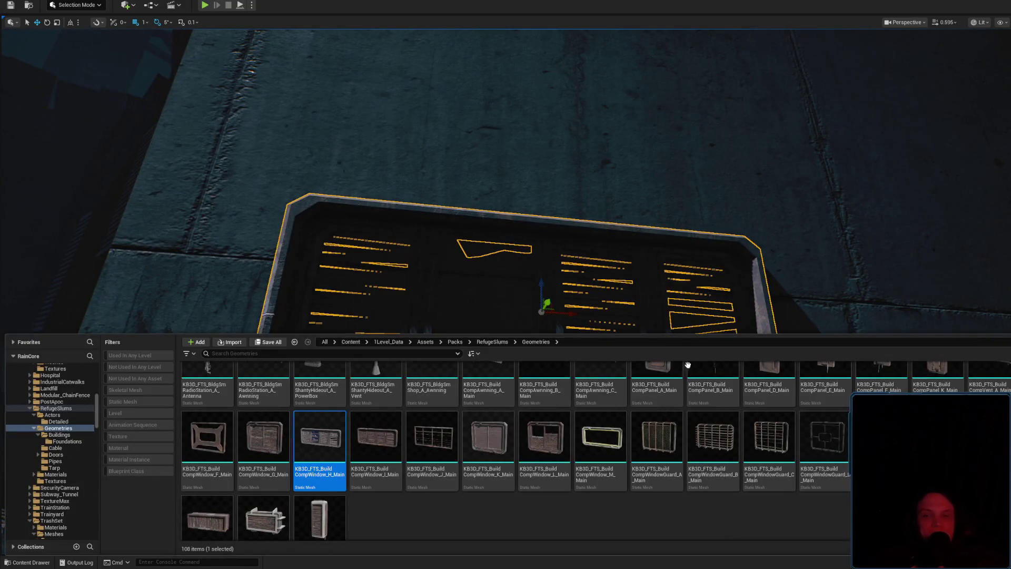
drag(720, 255, 716, 285)
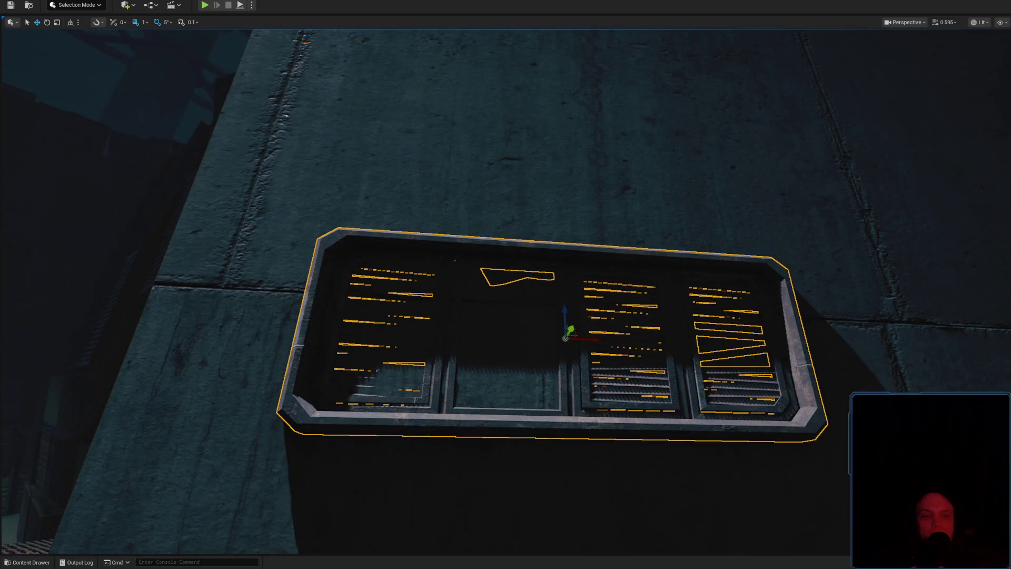
scroll(565, 337, down, 2)
mouse_move(506, 284)
mouse_down()
mouse_move(609, 373)
mouse_move(454, 281)
mouse_move(464, 293)
mouse_up()
key(e)
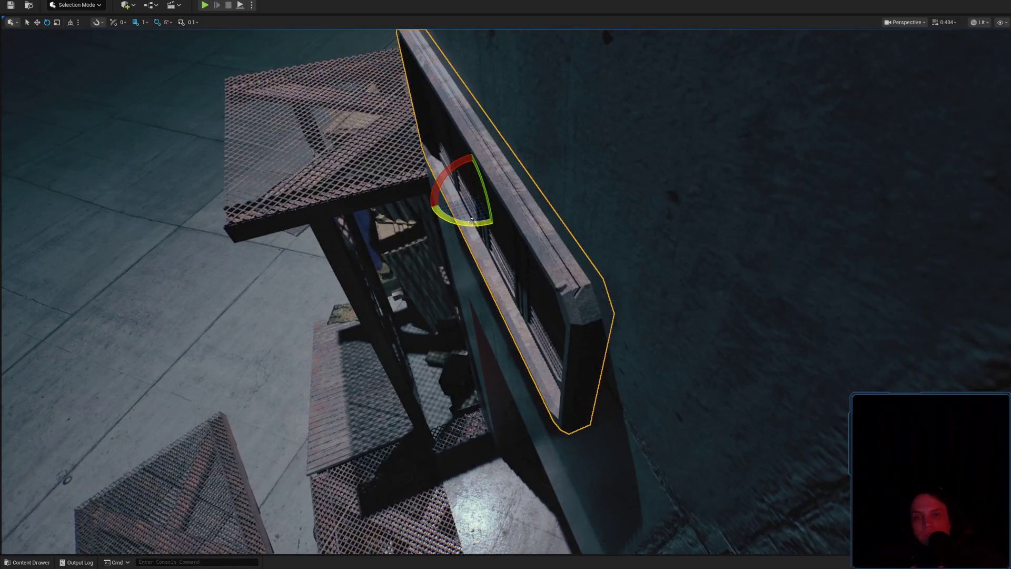
mouse_move(463, 221)
mouse_down()
mouse_move(521, 228)
mouse_move(474, 232)
mouse_move(453, 247)
mouse_move(119, 237)
mouse_move(158, 200)
mouse_up()
key(Escape)
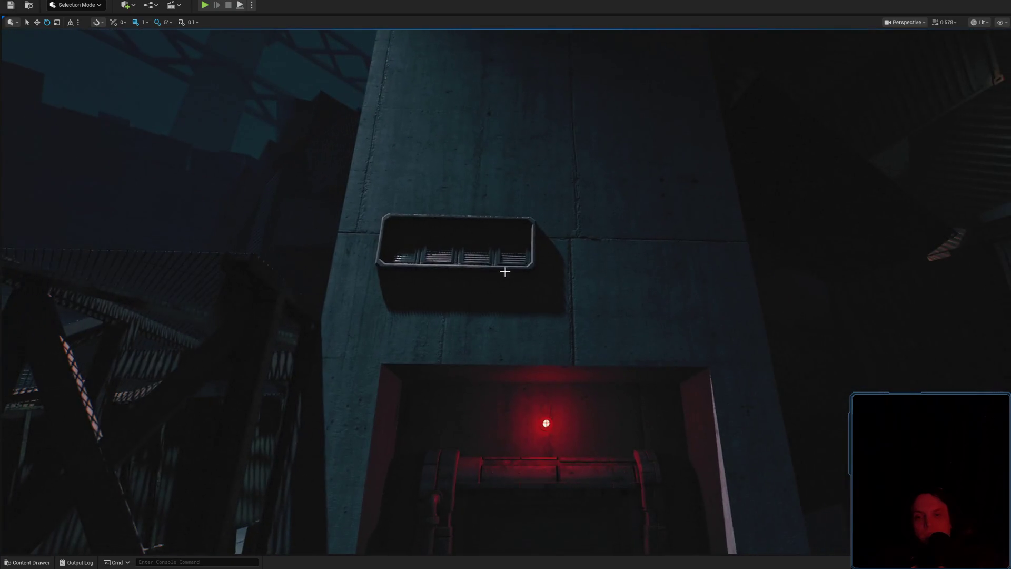
Reselect the louvred window in Move mode and inspect it from several angles.
click(452, 247)
key(w)
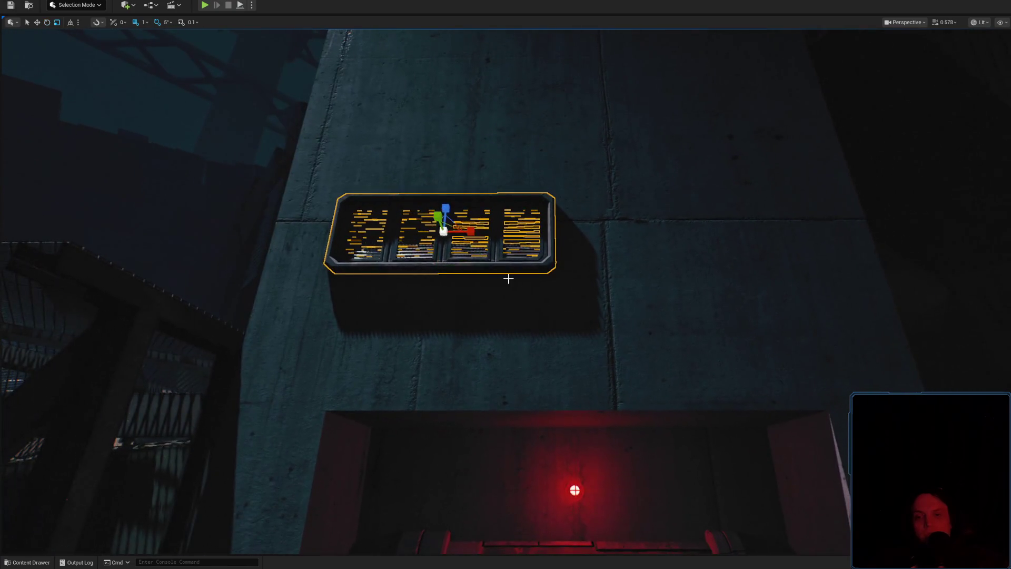
mouse_move(507, 278)
mouse_down()
mouse_move(527, 222)
mouse_move(481, 291)
mouse_move(561, 305)
mouse_up()
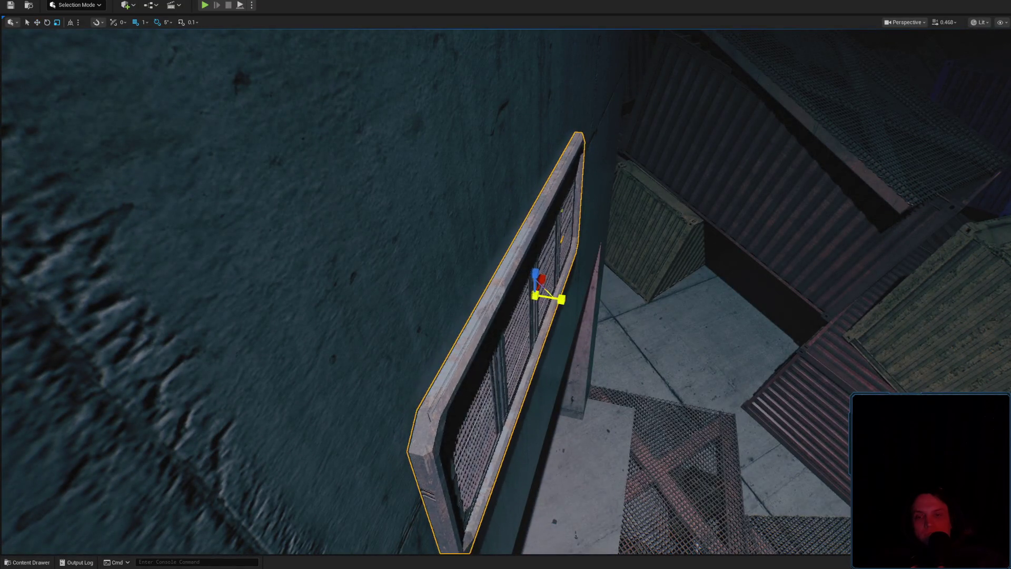
mouse_move(562, 301)
mouse_down()
mouse_move(559, 282)
mouse_move(729, 270)
mouse_up()
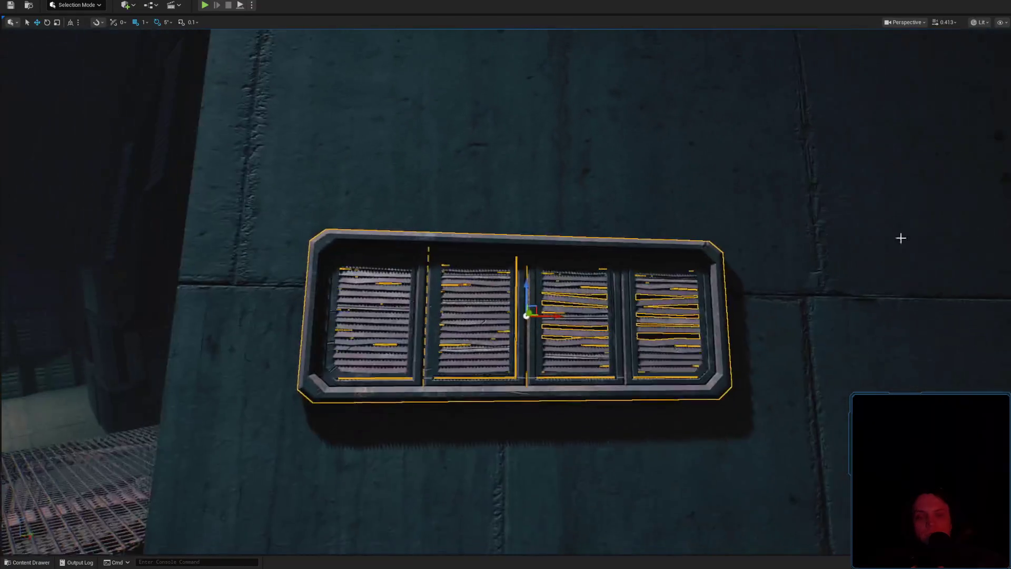
key(Escape)
Close the YouTube search tab in the web browser and return to Unreal.
key(alt+Tab)
click(606, 60)
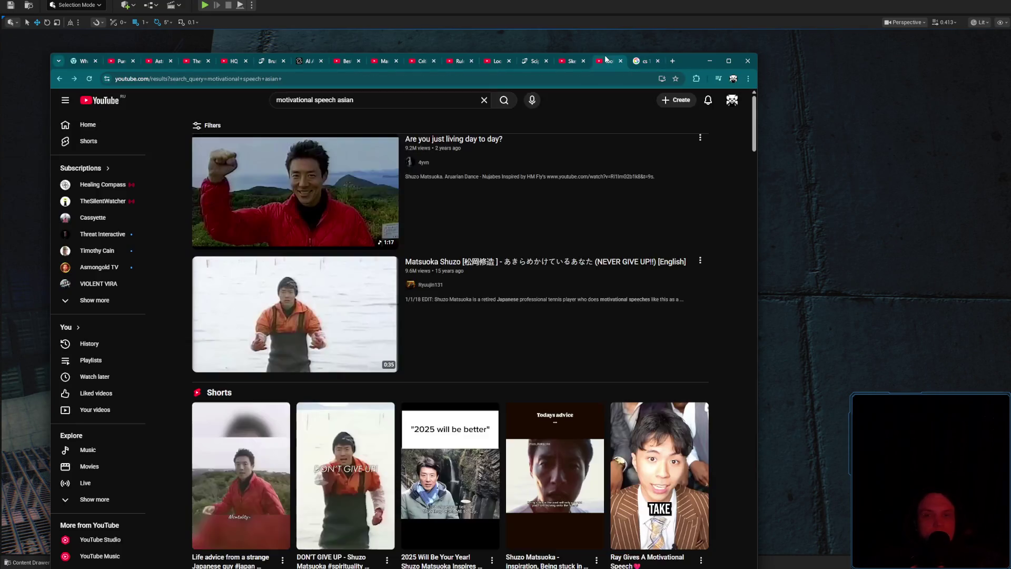
middle_click(608, 61)
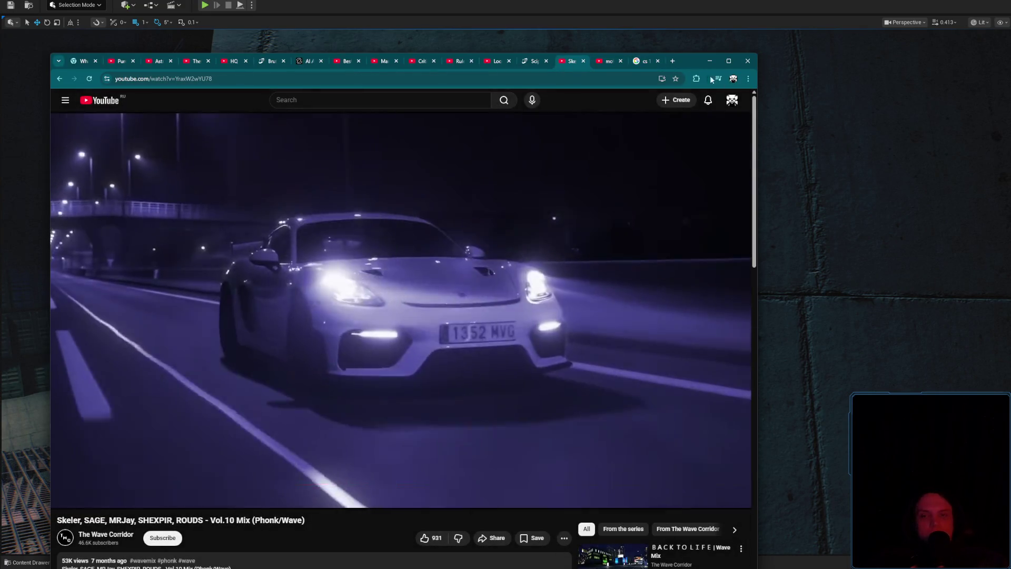
key(alt+Tab)
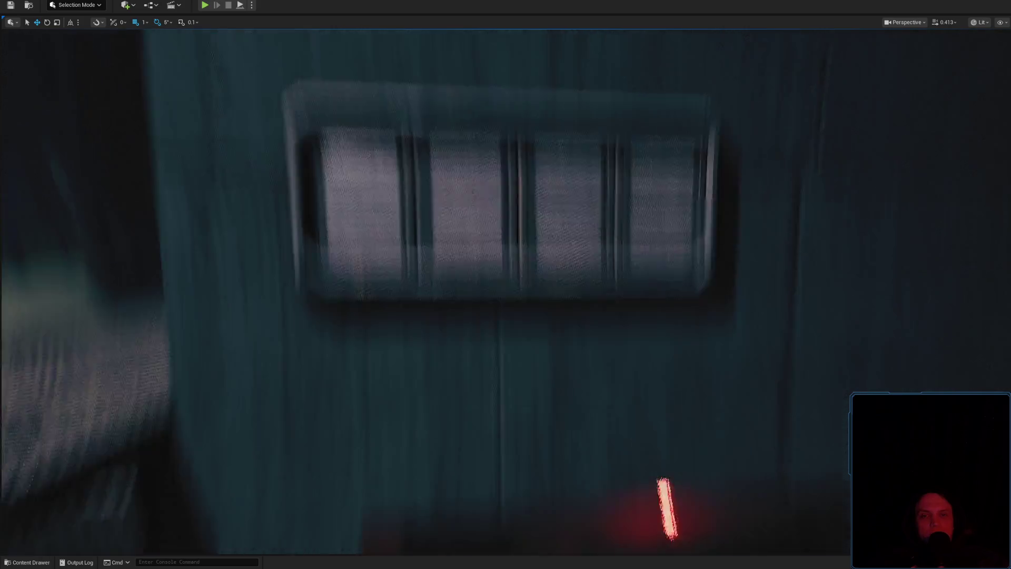
Filter the 1Level_Data folder to static meshes and search for window meshes.
scroll(506, 284, up, 2)
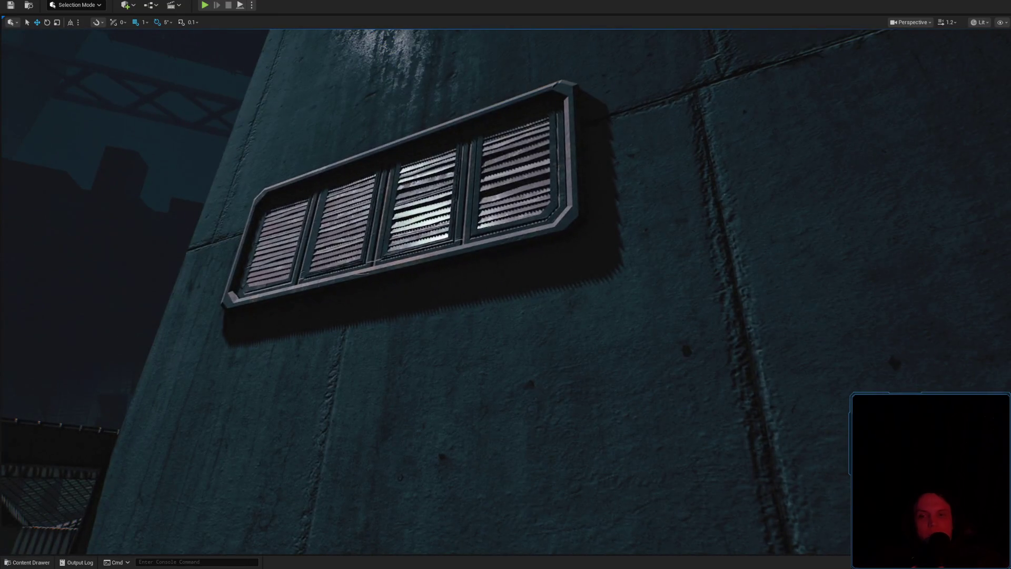
click(395, 226)
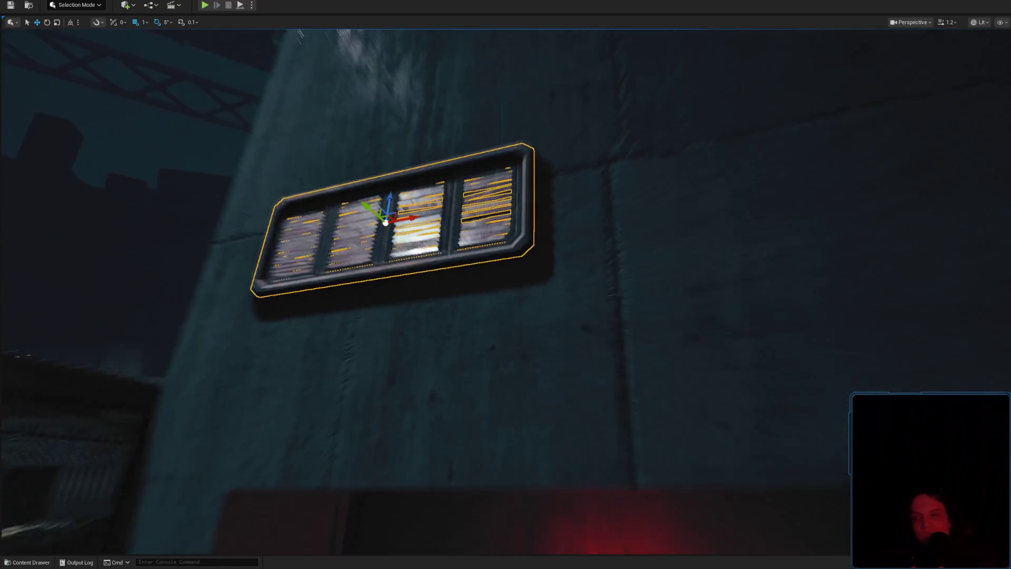
key(ctrl+b)
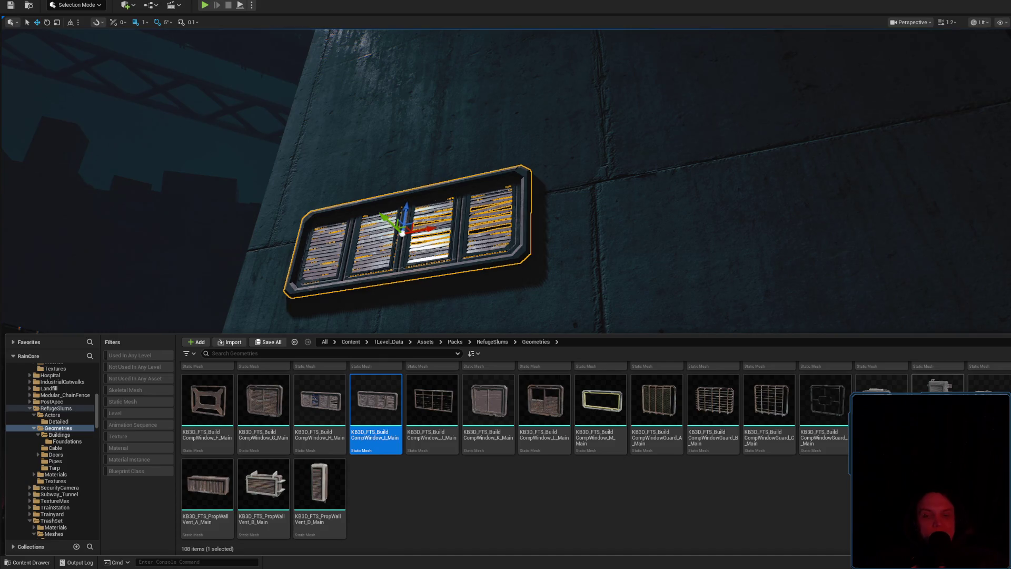
mouse_move(491, 405)
scroll(47, 400, up, 10)
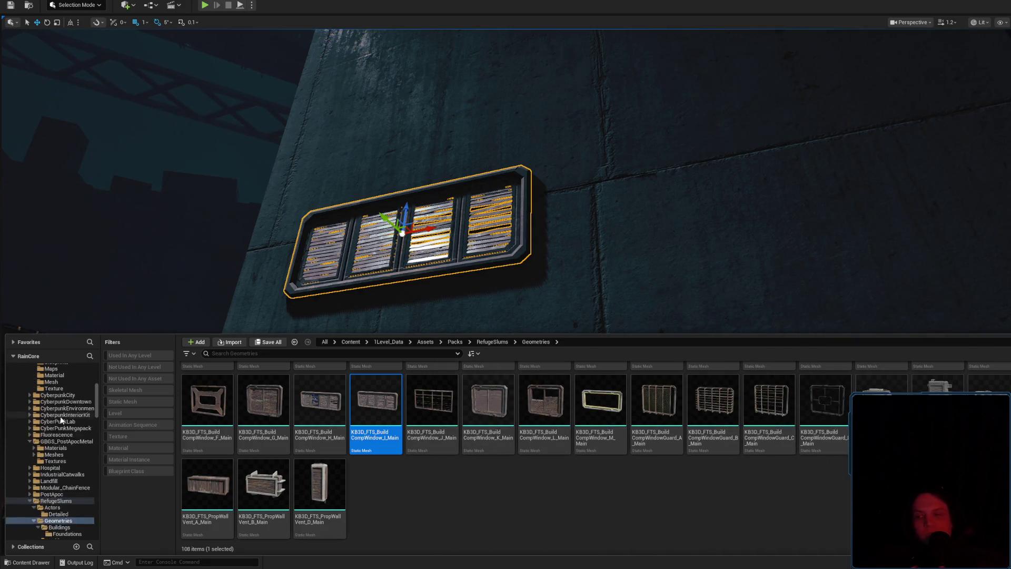
click(46, 383)
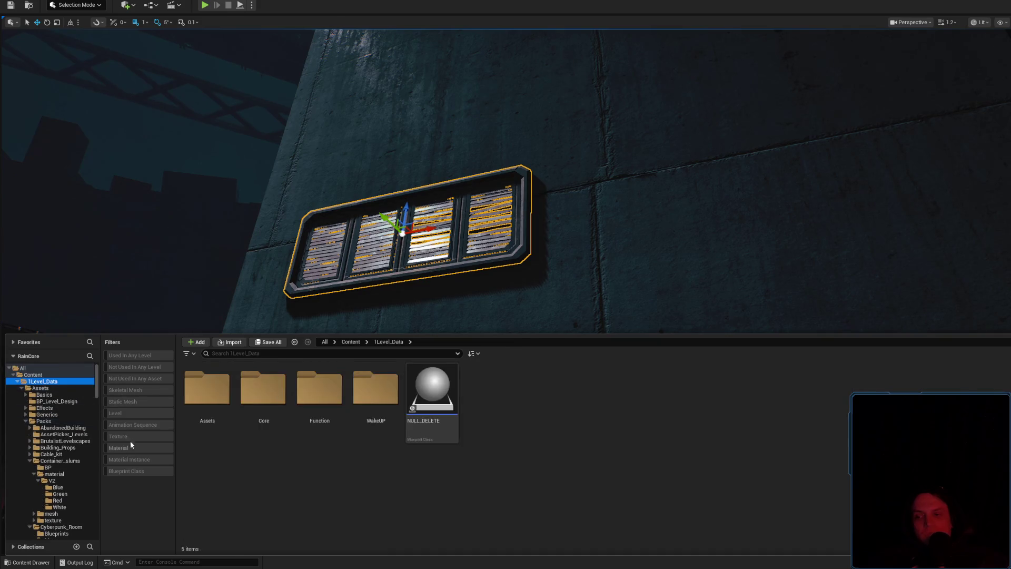
click(135, 402)
text(W)
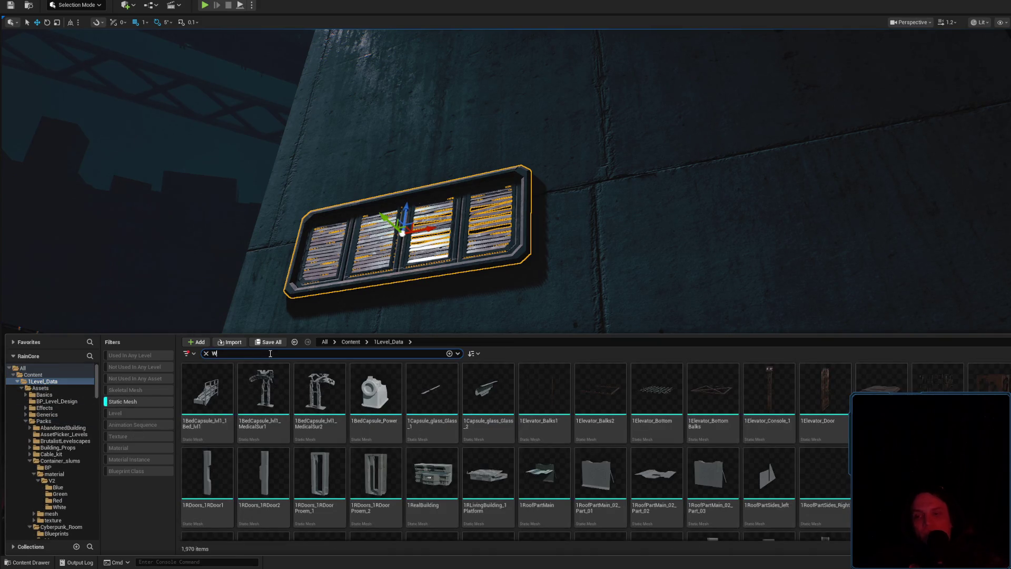
text(OMD)
text(OW)
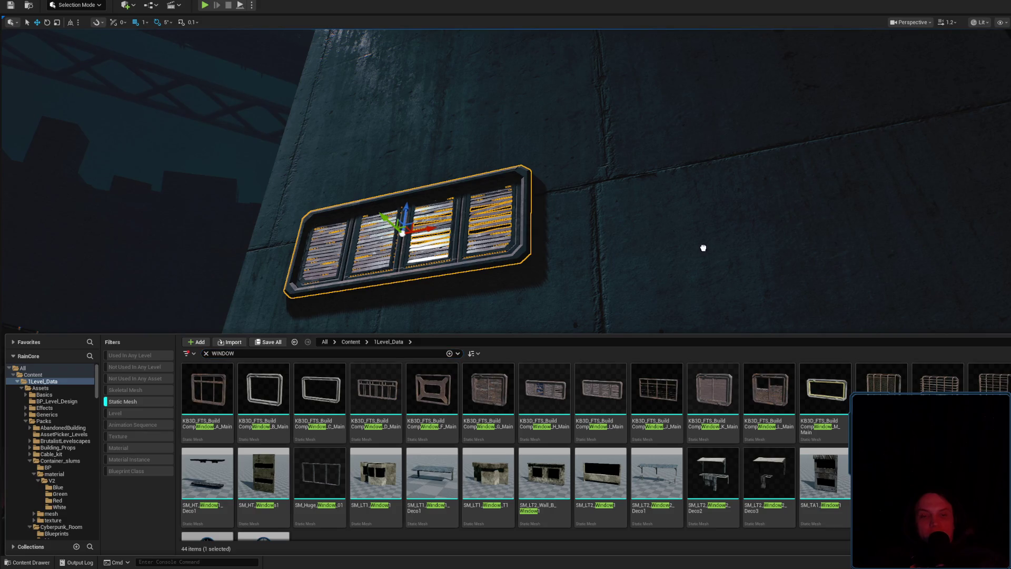
Rotate the large wall panel about 100° around its vertical axis.
key(ctrl+space)
drag(672, 264, 616, 228)
key(e)
mouse_move(513, 334)
mouse_down()
mouse_move(533, 330)
mouse_move(380, 360)
mouse_move(267, 312)
mouse_move(260, 346)
mouse_move(274, 350)
mouse_up()
Move the large wall panel lower and closer against the tower.
key(w)
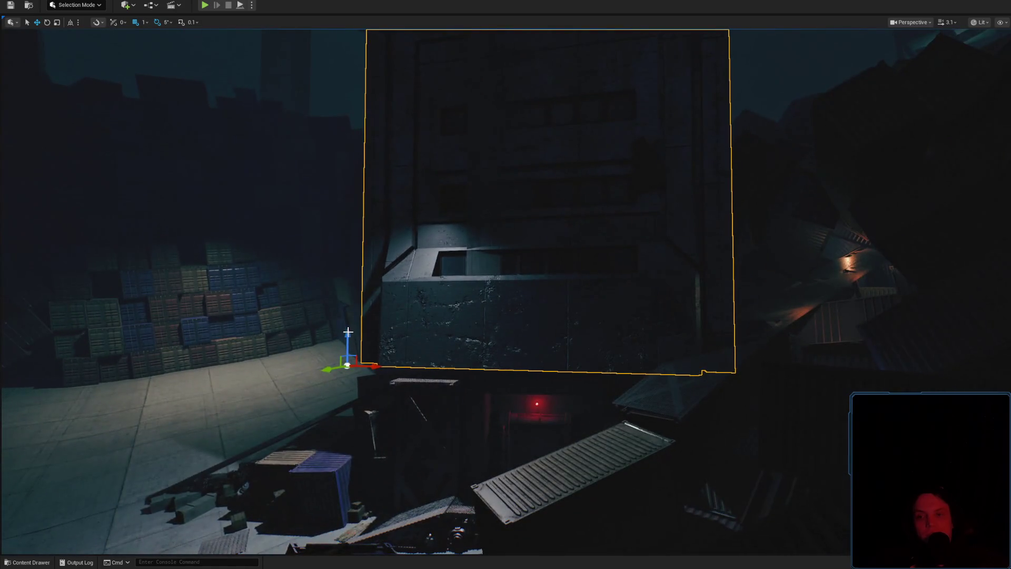
drag(326, 325, 331, 466)
key(e)
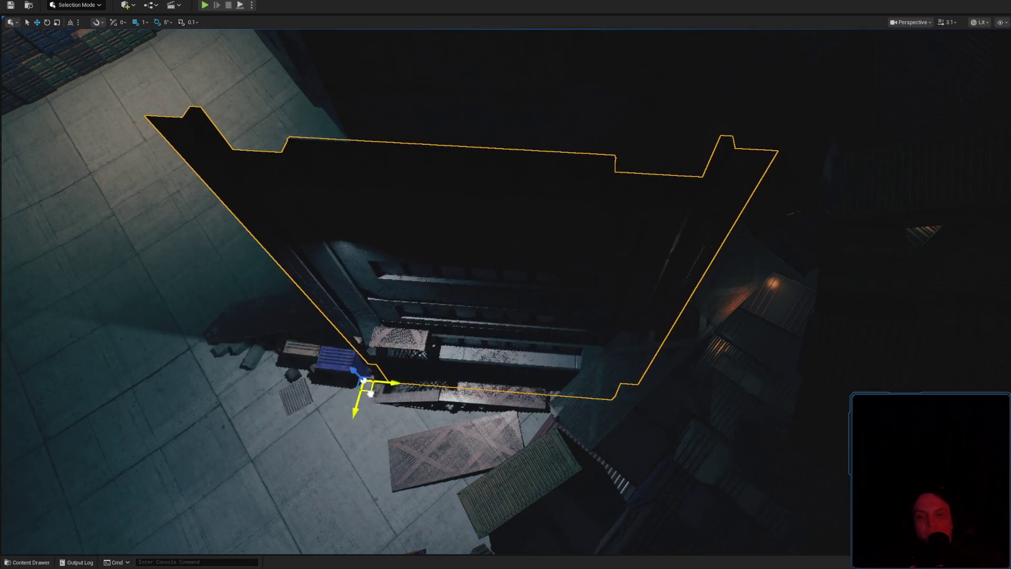
Check the WINDOW search results and frame the small panel near the stairs.
scroll(367, 372, up, 5)
scroll(349, 214, down, 5)
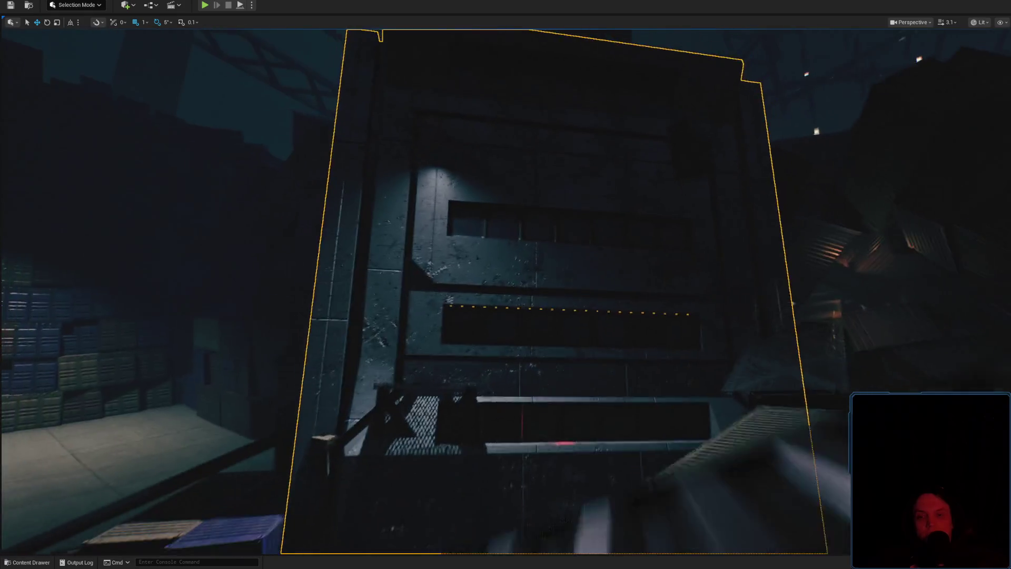
scroll(590, 356, up, 1)
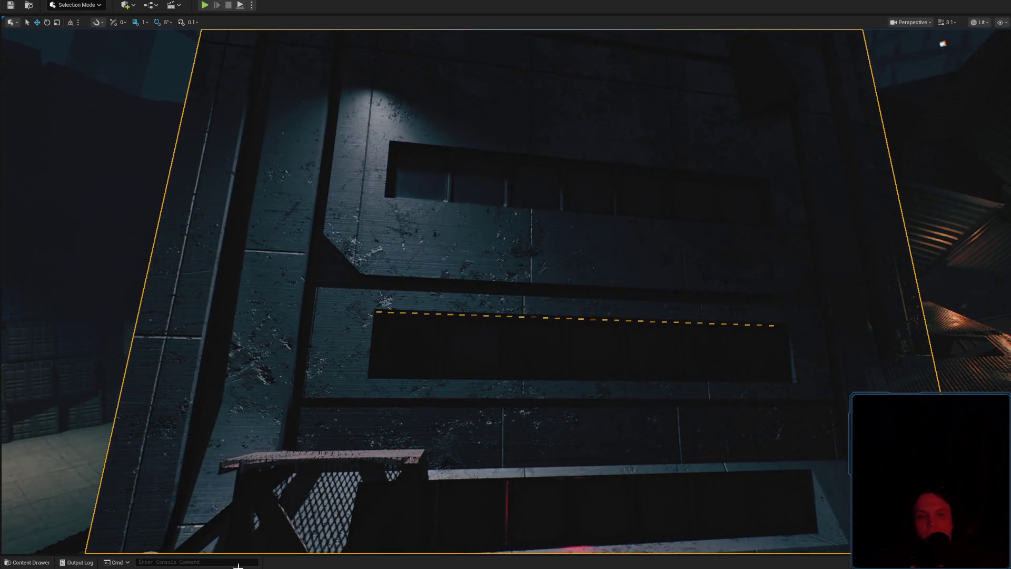
click(30, 562)
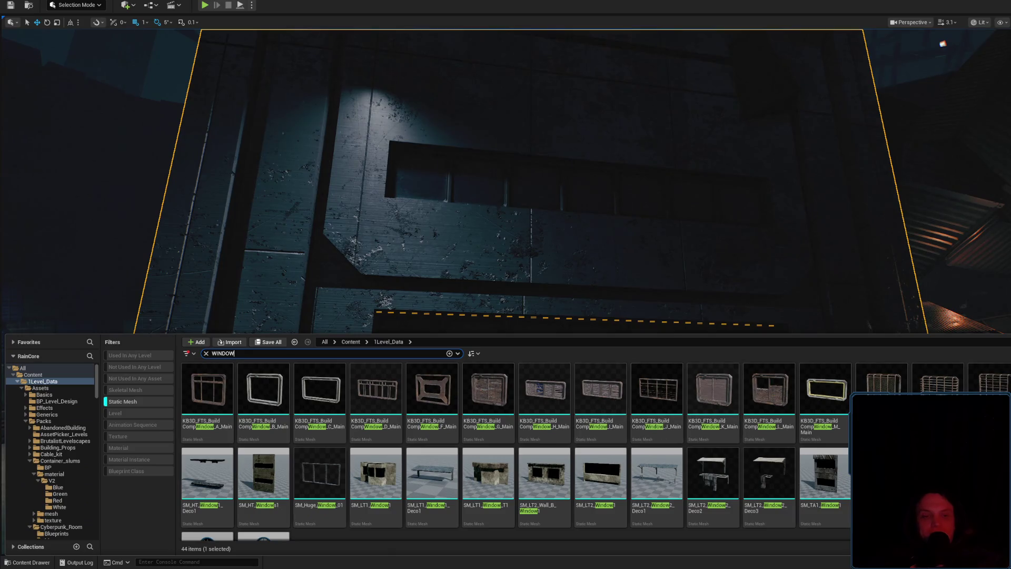
scroll(505, 211, up, 3)
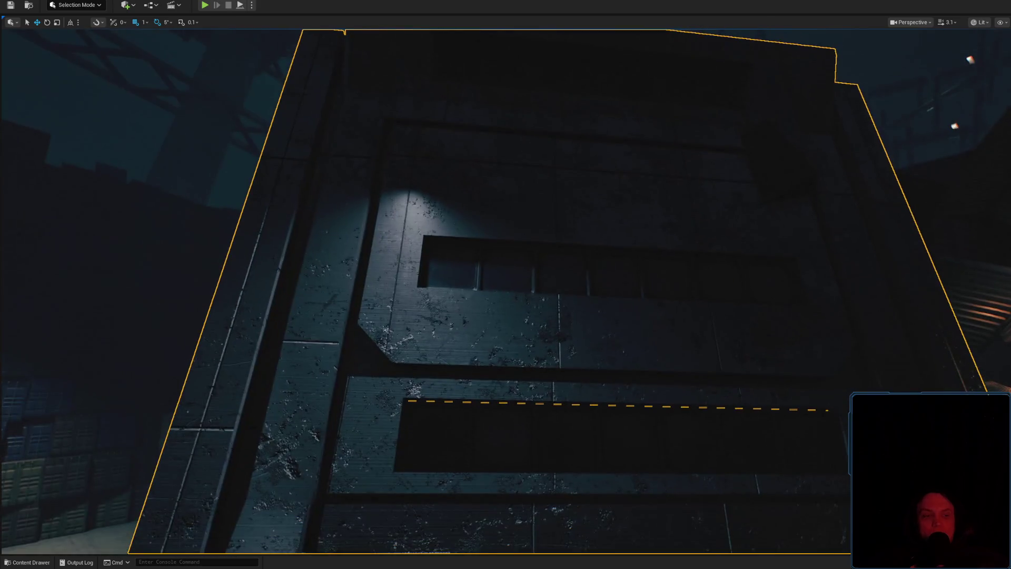
key(ctrl+z)
key(f)
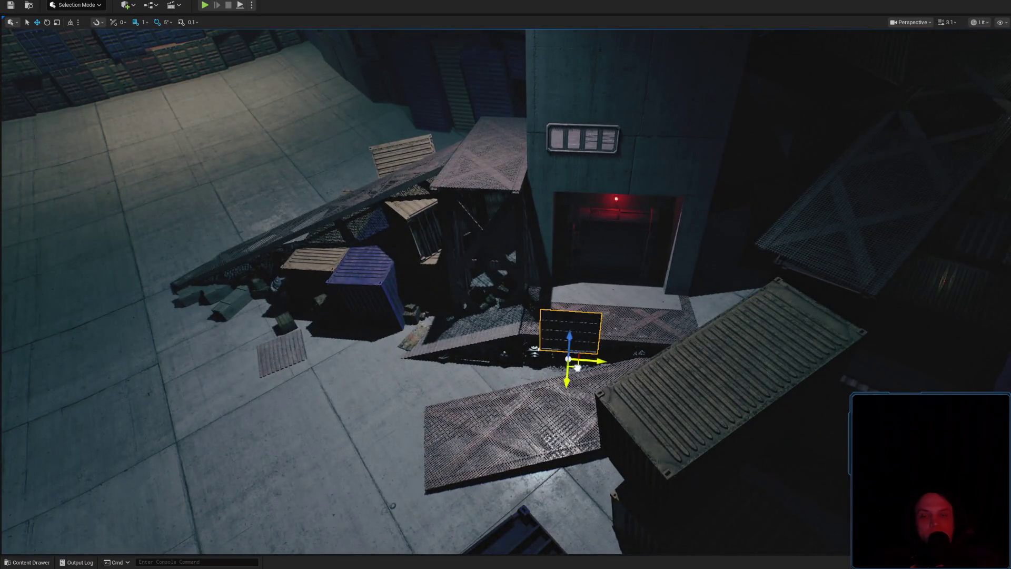
Nudge the grate panel above the red doorway slightly out from the wall.
key(f)
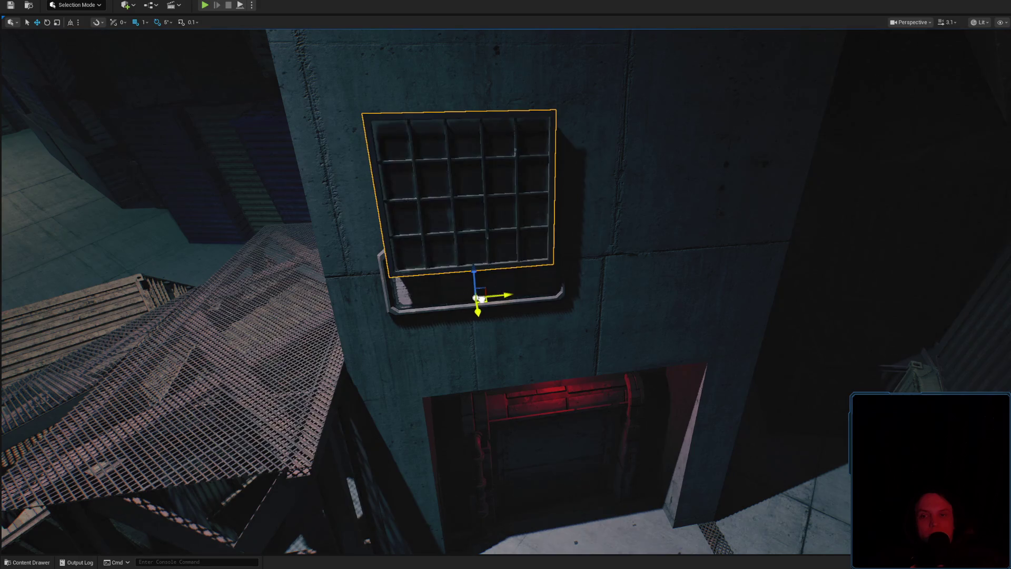
scroll(506, 284, down, 3)
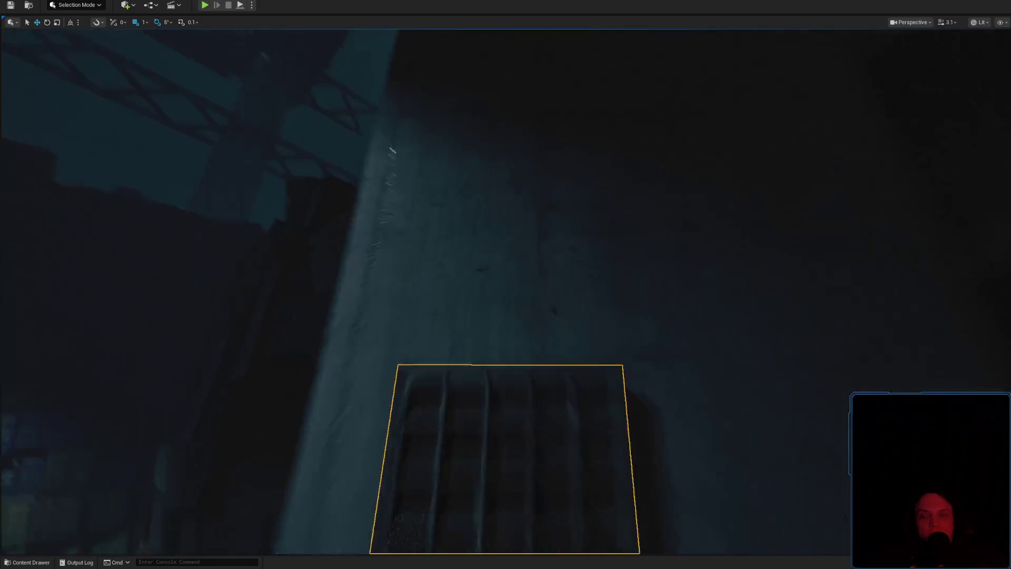
scroll(484, 330, down, 3)
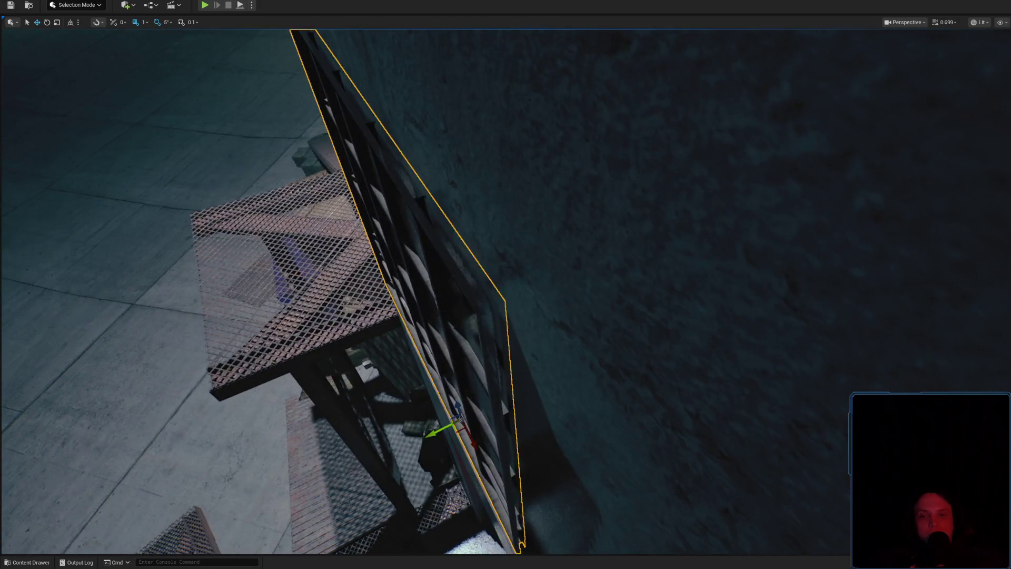
scroll(487, 323, down, 2)
drag(483, 382, 484, 381)
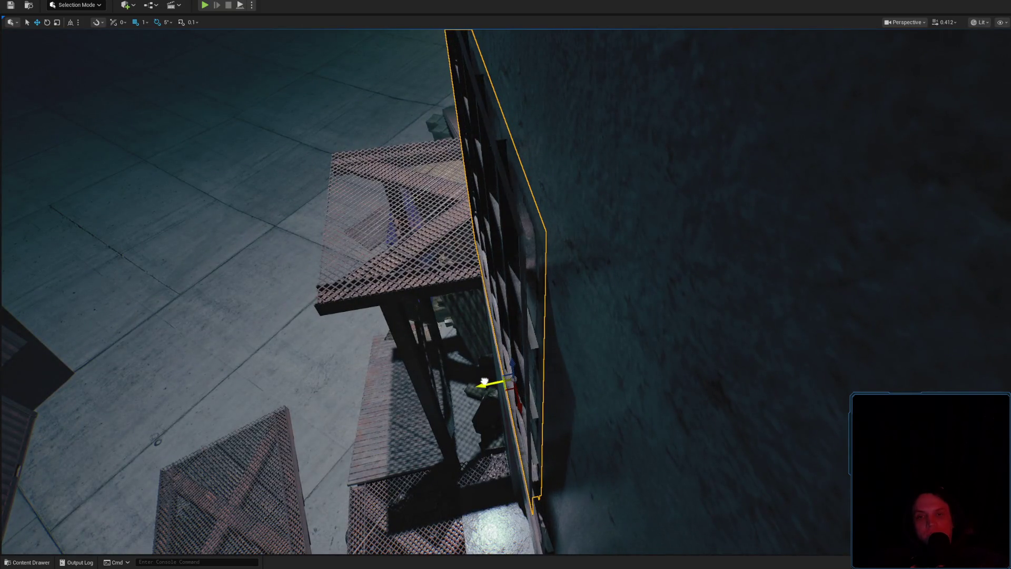
Place the SM_TA1 window mesh on the tower wall beside the small four-pane window.
key(f)
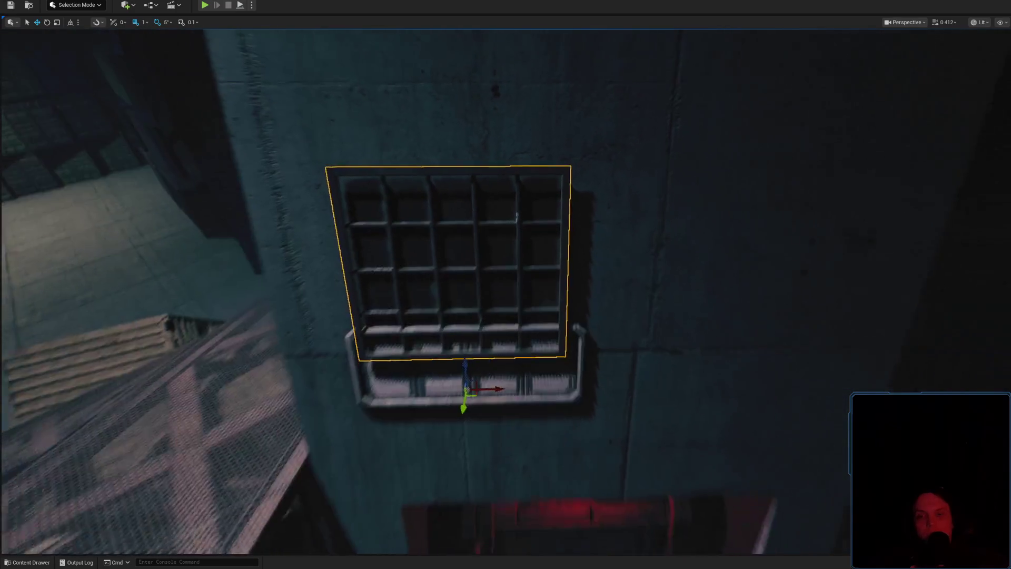
click(20, 563)
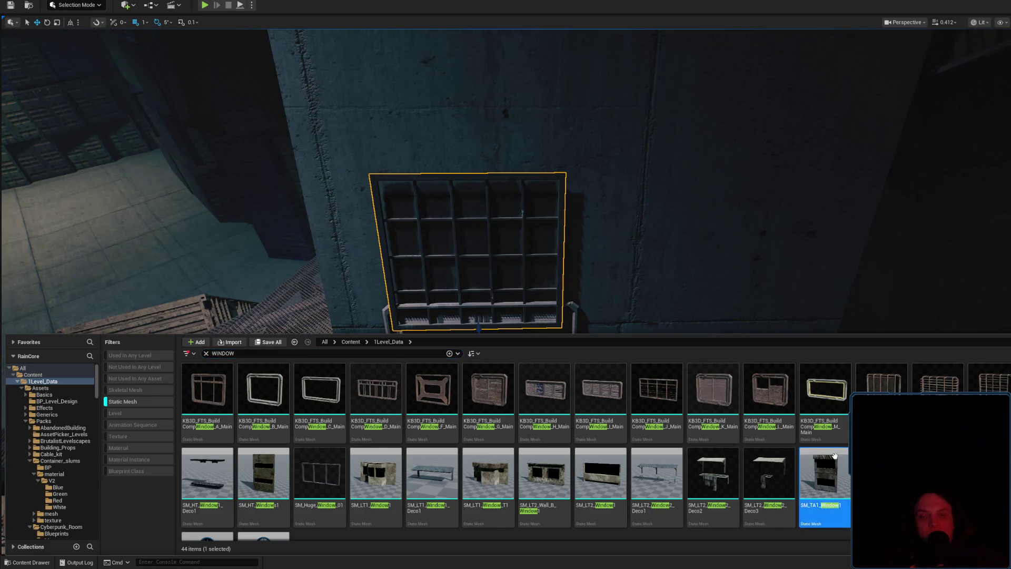
drag(816, 219, 816, 218)
mouse_move(490, 305)
mouse_down()
mouse_move(500, 310)
mouse_move(413, 316)
mouse_move(402, 298)
mouse_move(427, 305)
mouse_move(428, 264)
mouse_move(437, 305)
mouse_move(638, 308)
mouse_move(616, 299)
mouse_up()
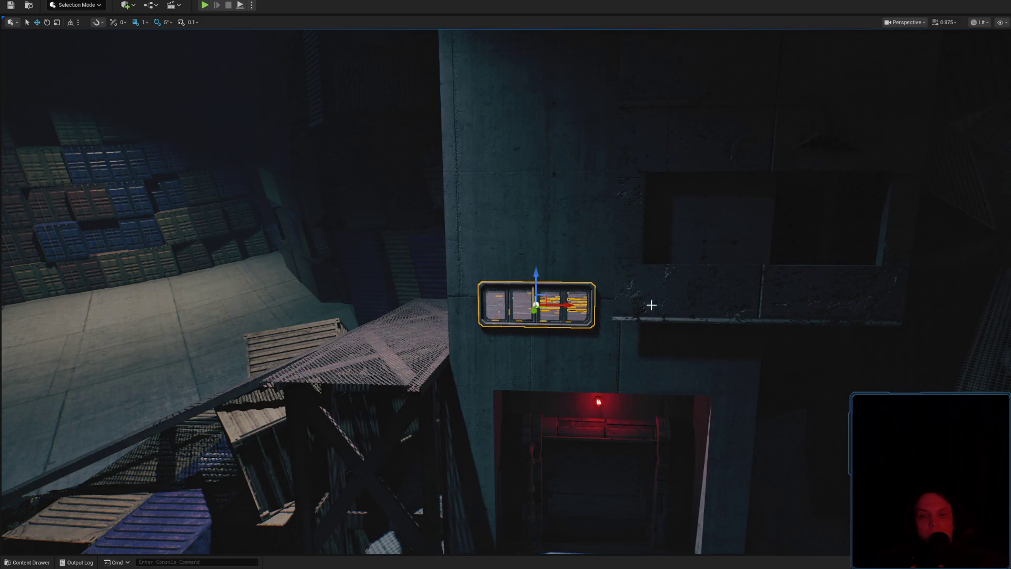
Slide the large window module left onto the tower above the red doorway.
click(706, 291)
mouse_move(632, 299)
mouse_down()
mouse_move(481, 289)
mouse_move(524, 286)
mouse_up()
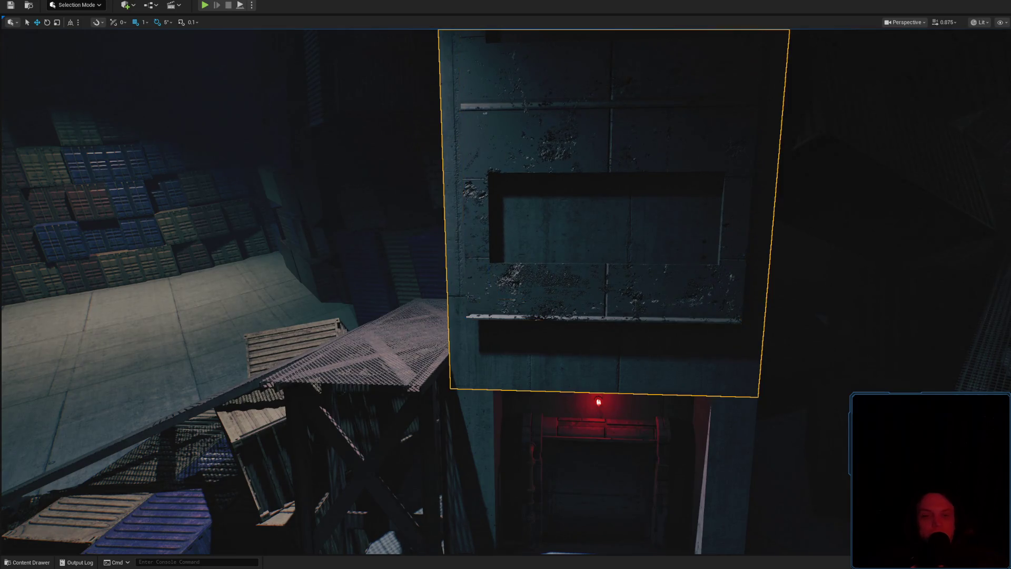
key(ctrl+space)
click(690, 295)
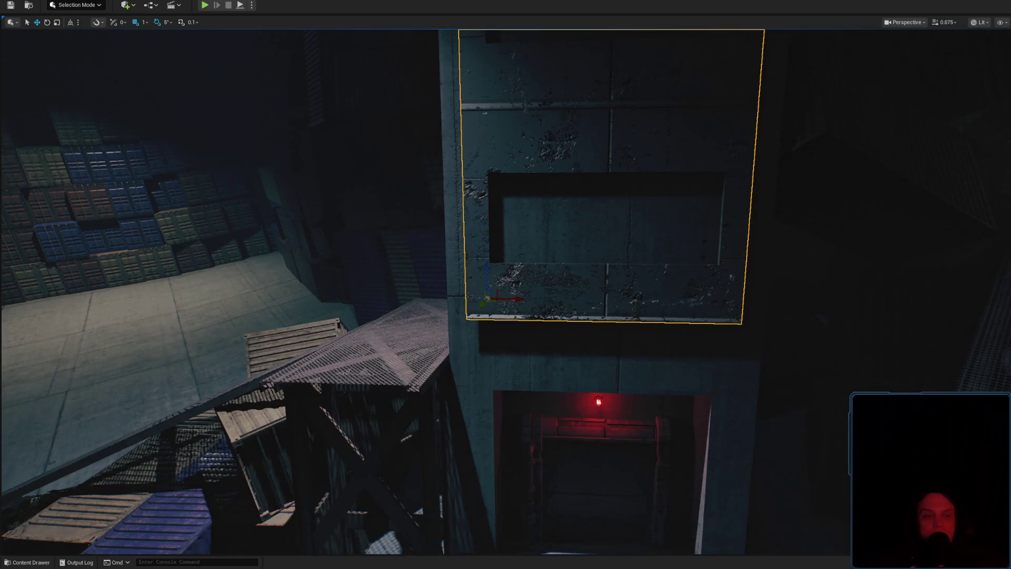
Inspect the window module up close, straight on, and from above the crates.
scroll(506, 284, down, 2)
key(w)
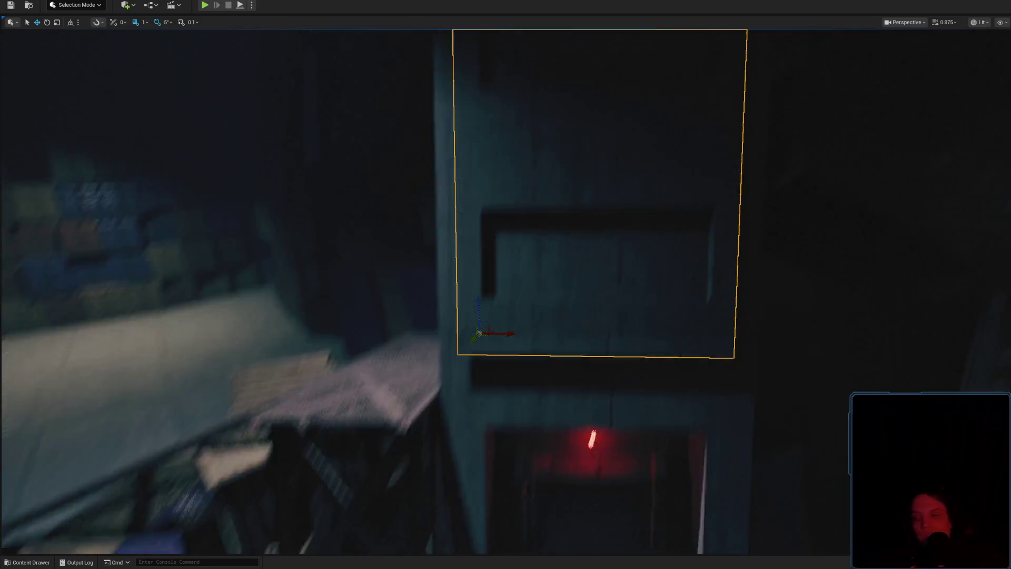
scroll(529, 252, up, 2)
key(s)
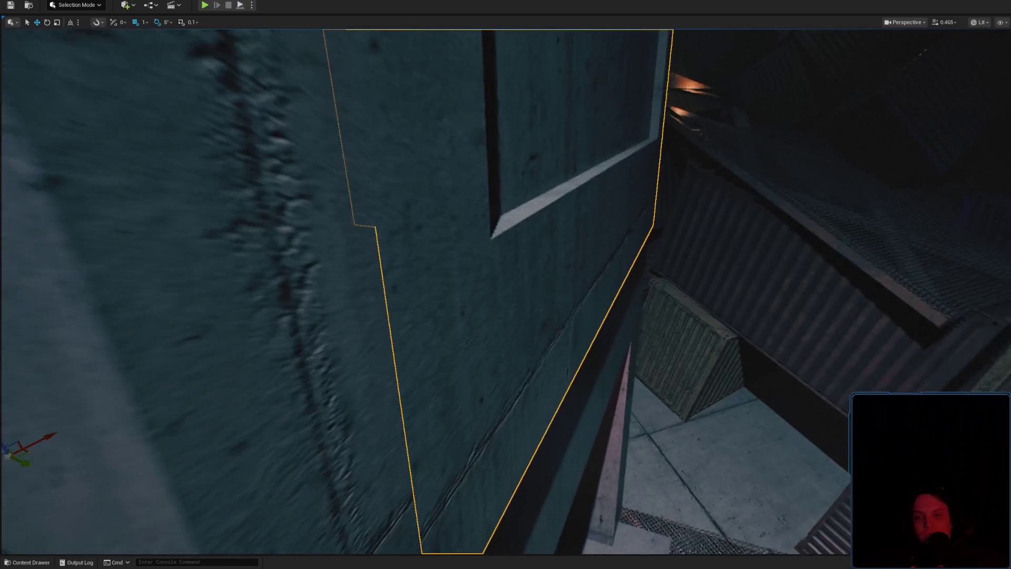
scroll(528, 252, up, 1)
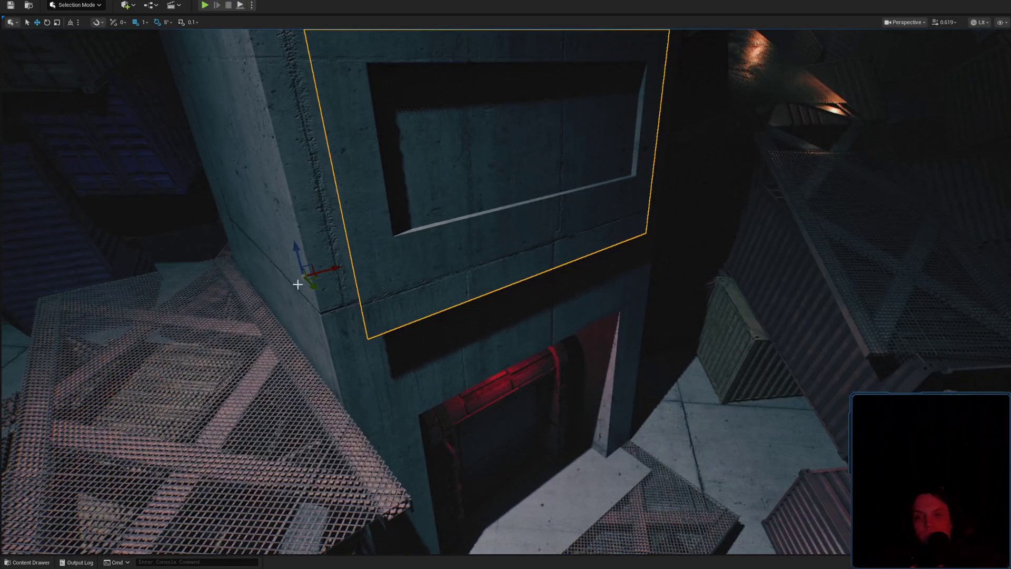
key(w)
scroll(505, 284, up, 1)
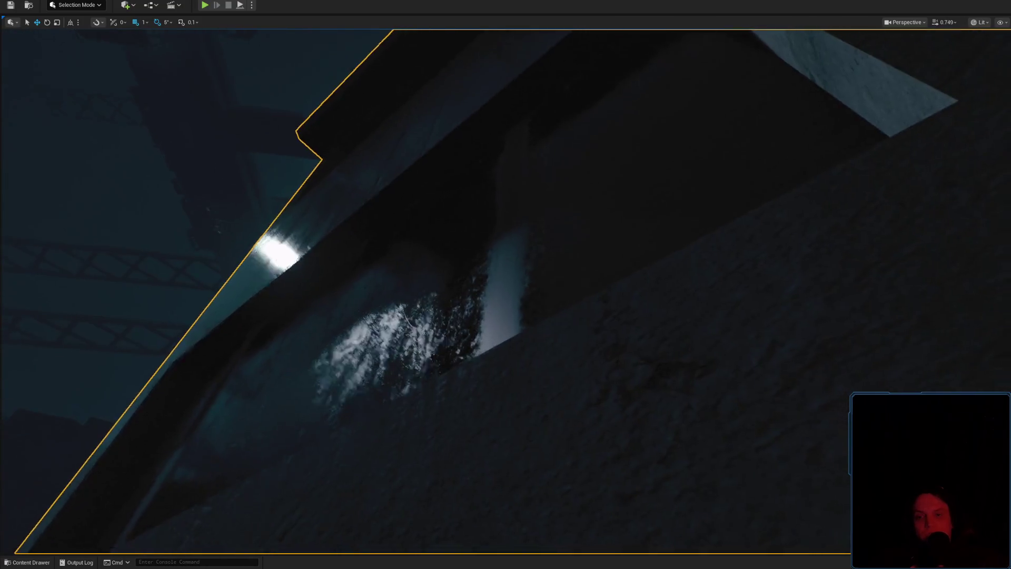
key(f)
scroll(506, 284, up, 3)
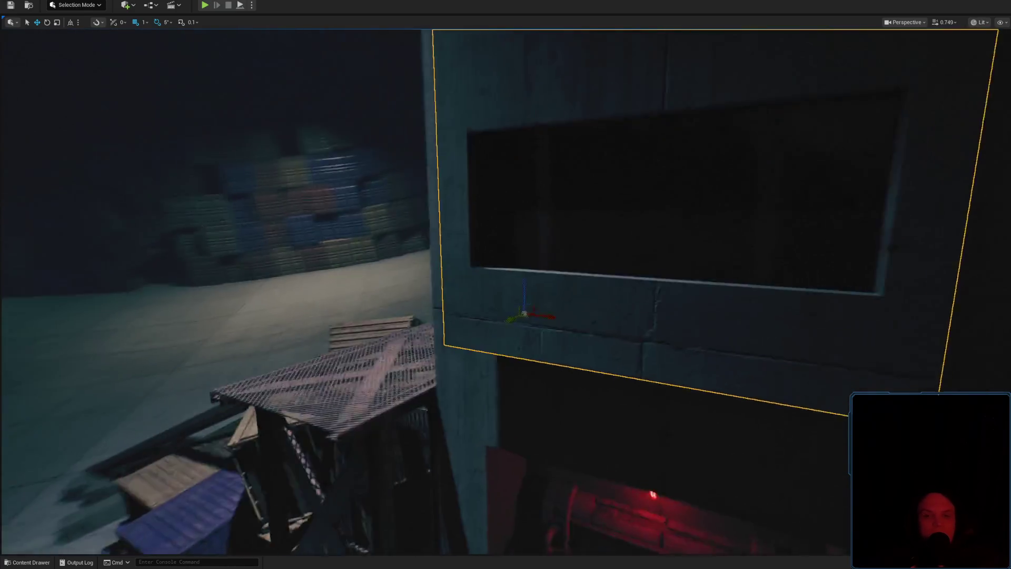
scroll(506, 285, up, 2)
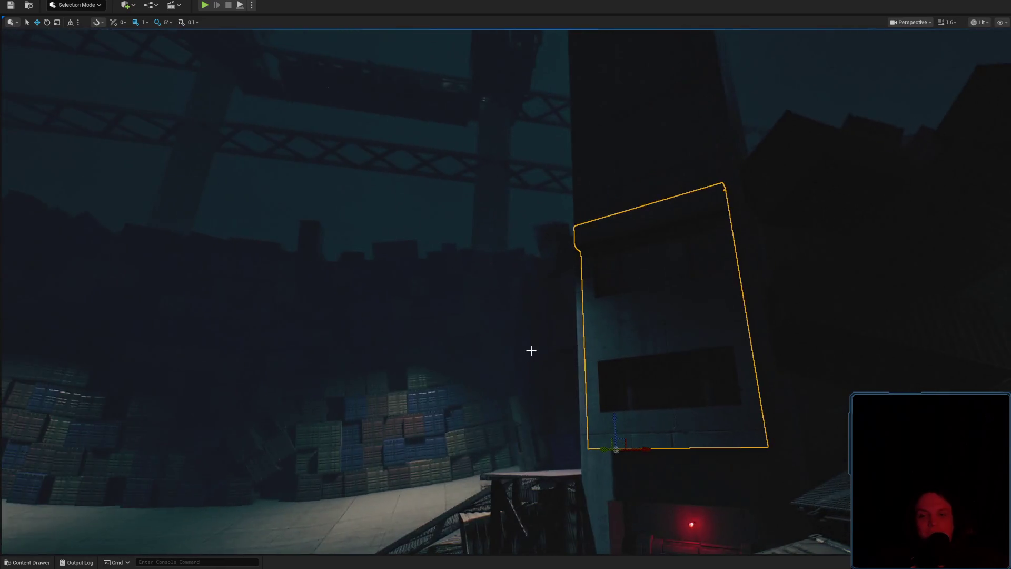
mouse_move(530, 350)
mouse_down()
mouse_move(632, 300)
mouse_move(592, 257)
mouse_move(434, 219)
mouse_up()
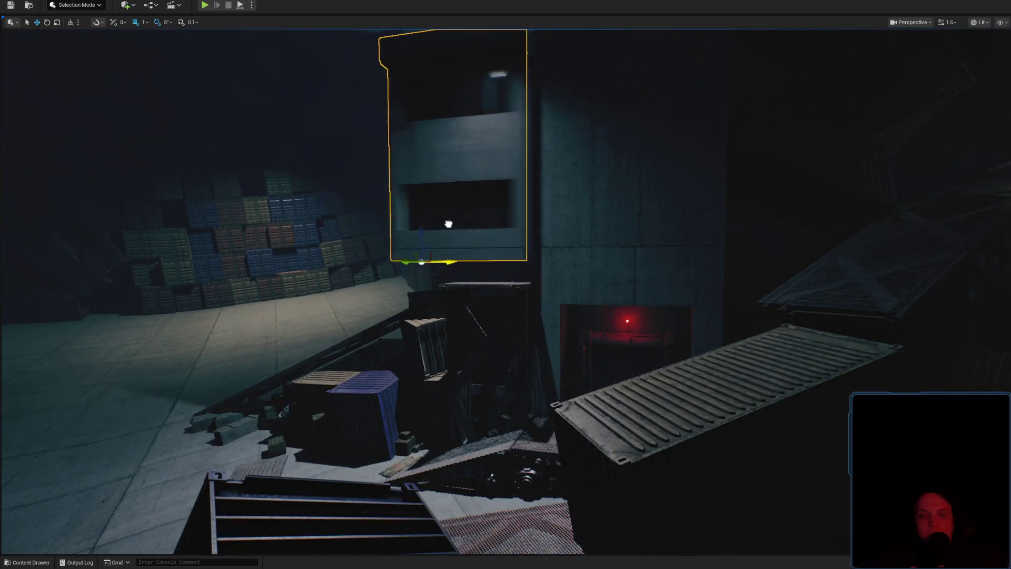
key(f)
scroll(466, 227, down, 3)
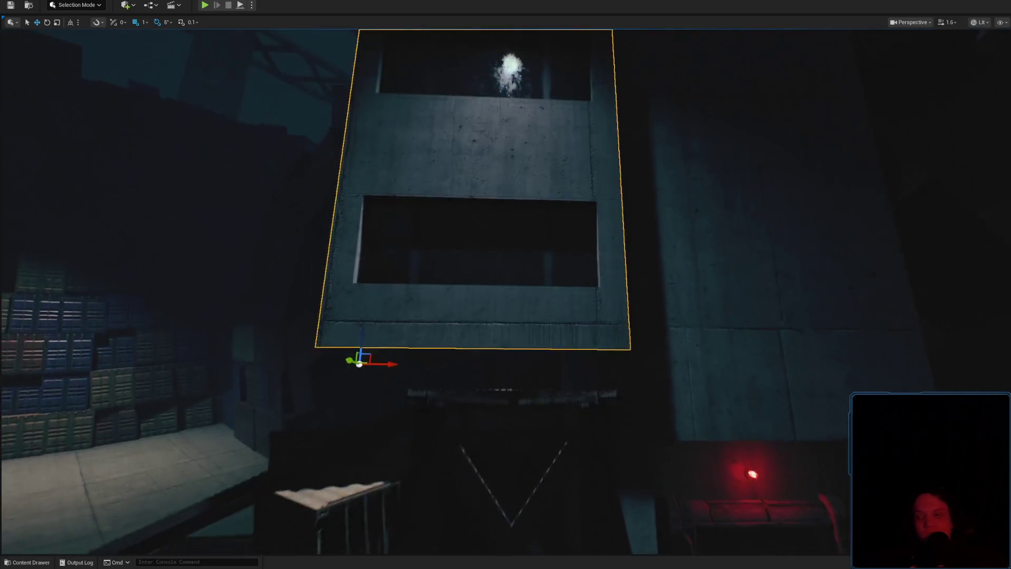
key(ctrl+space)
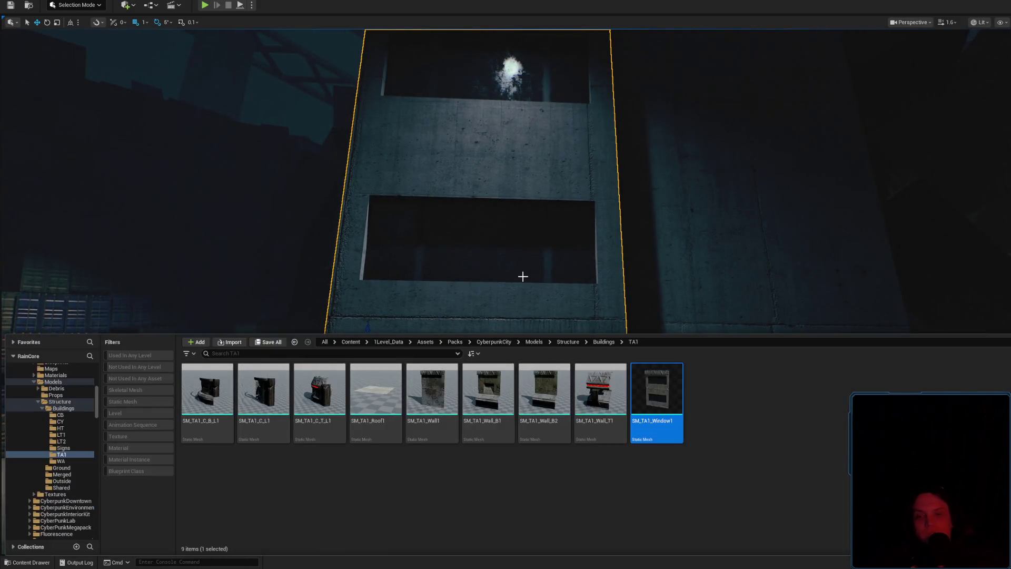
Search the Content folder for 'Window' and filter to the 44 static meshes.
scroll(98, 403, up, 10)
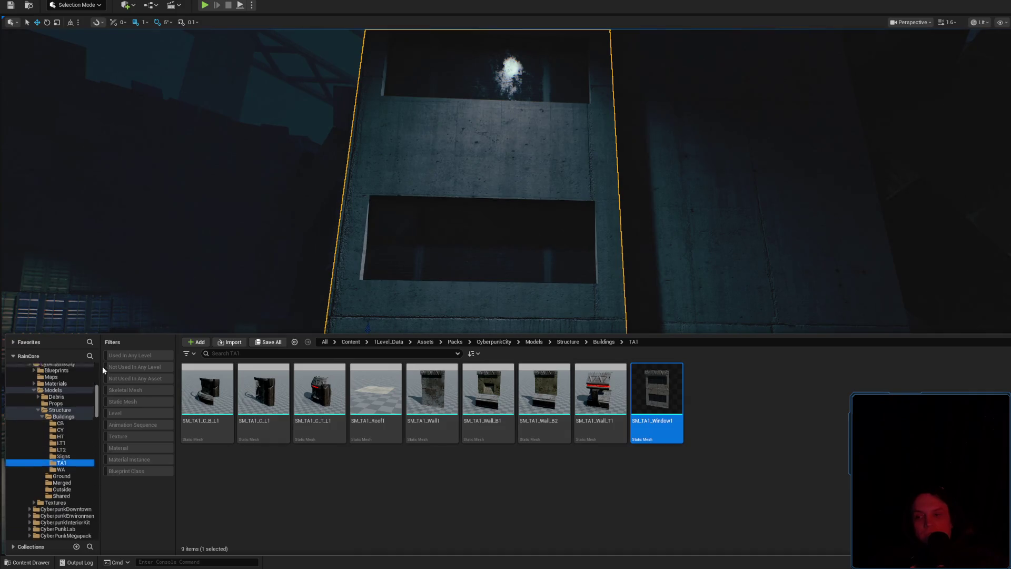
click(63, 374)
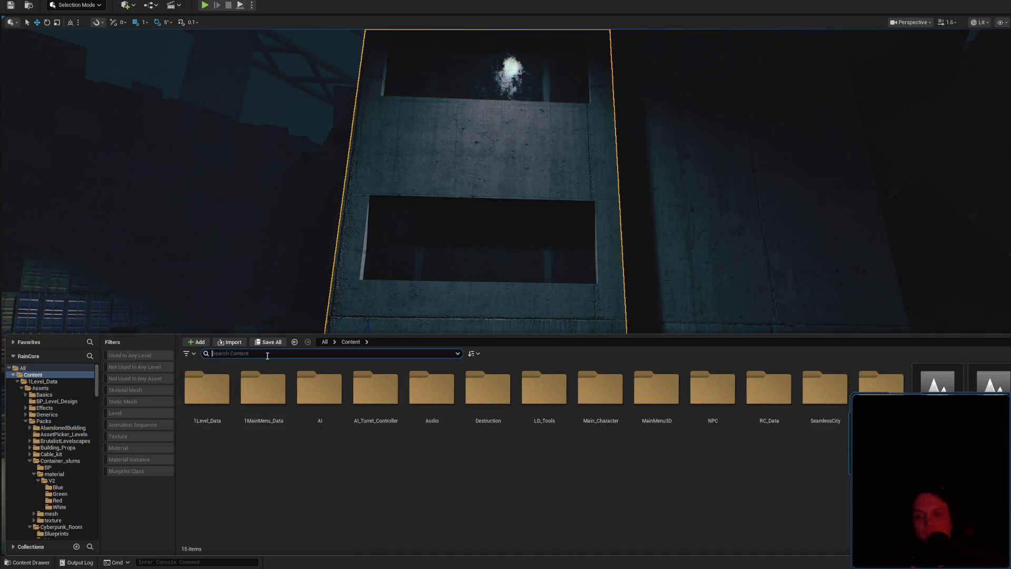
text(Window)
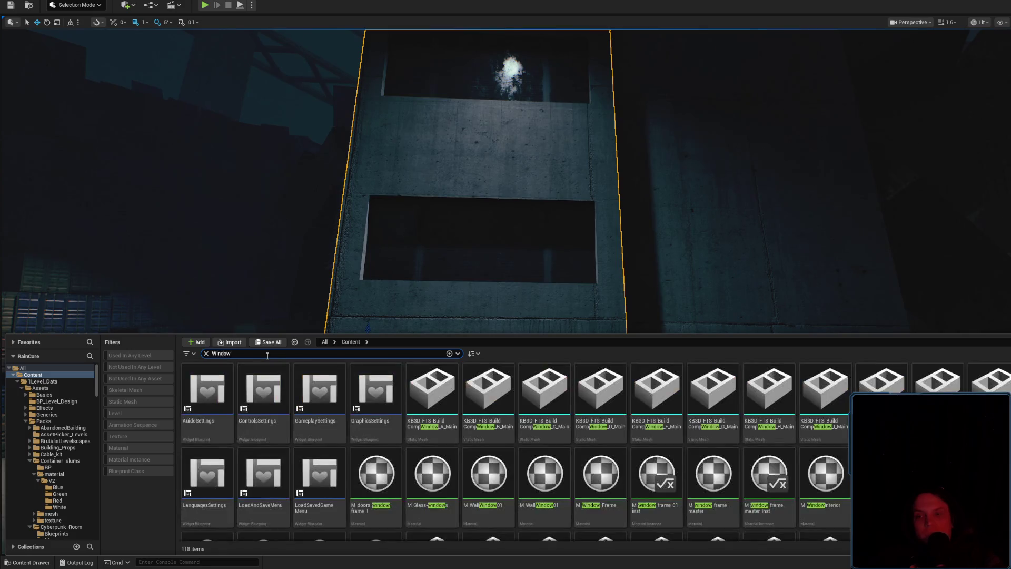
click(129, 403)
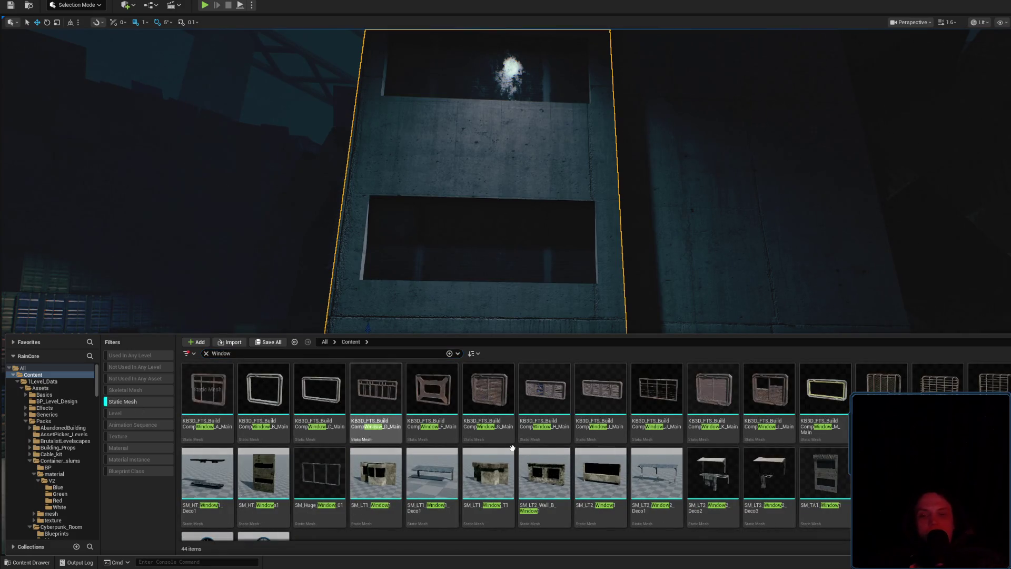
Trial-place the SM_LT2_Wall_B_Window1 two-window wall in the level and rotate it.
click(546, 474)
drag(701, 270, 707, 298)
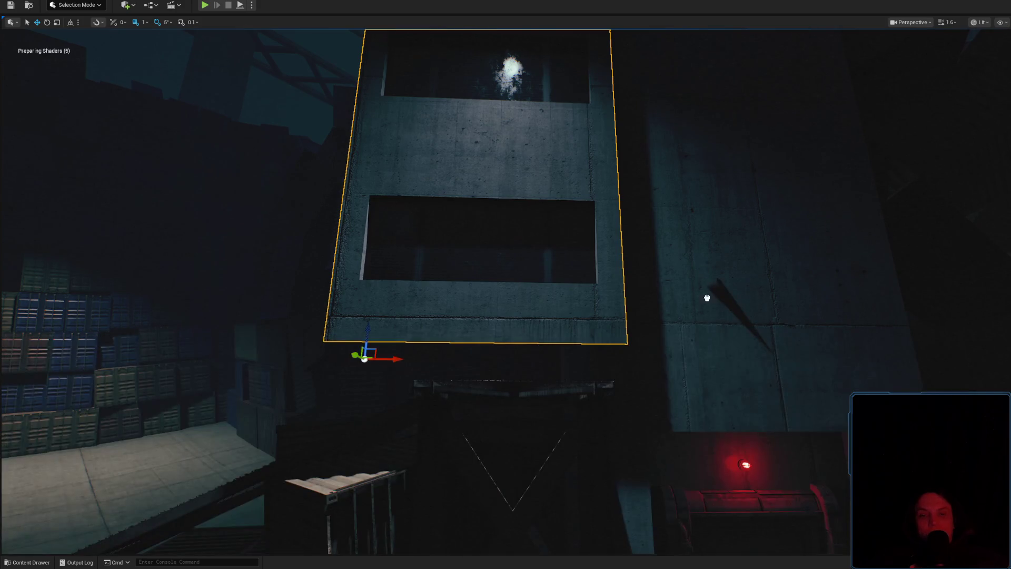
key(f)
key(e)
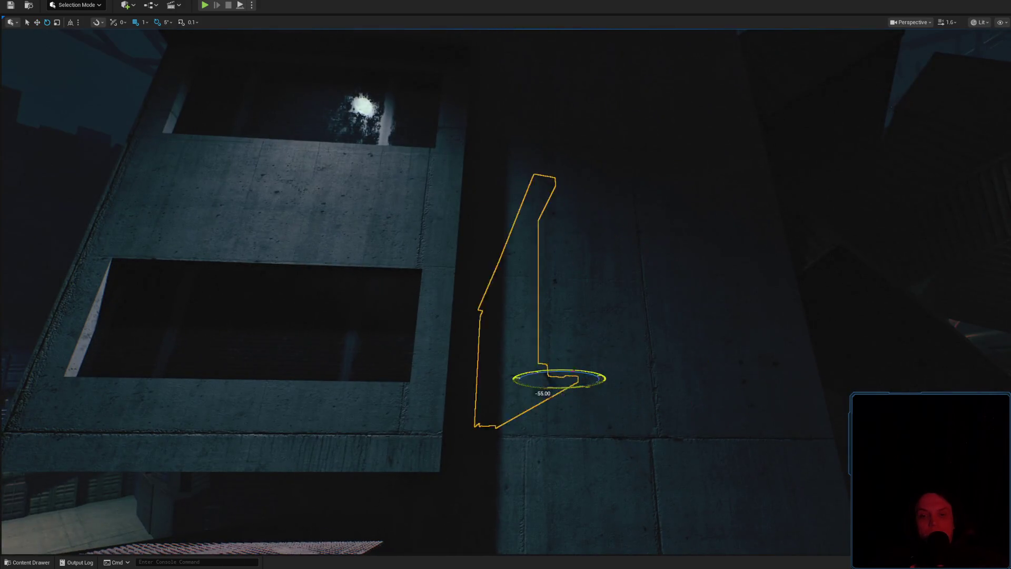
drag(542, 390, 603, 375)
key(f)
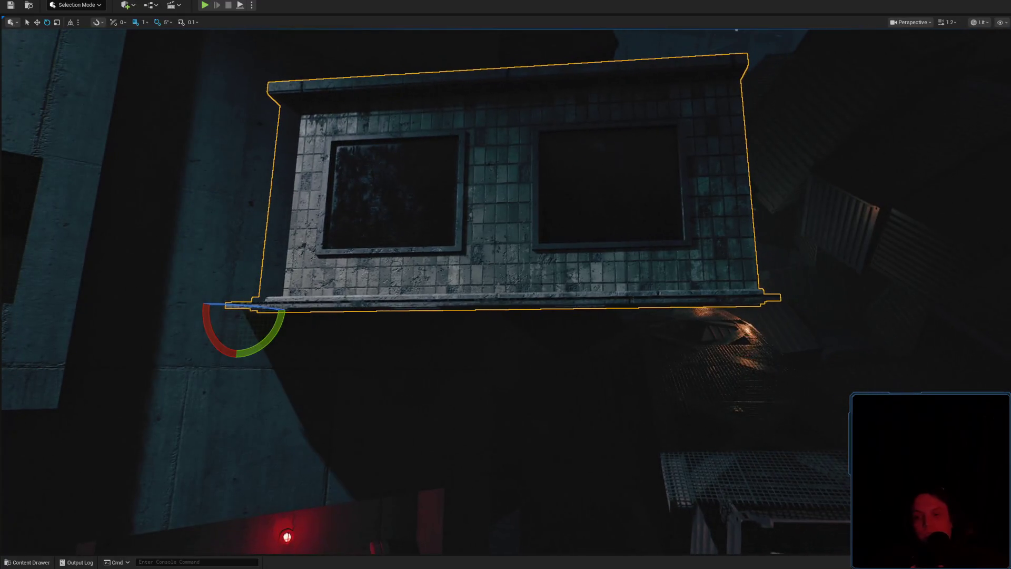
click(27, 563)
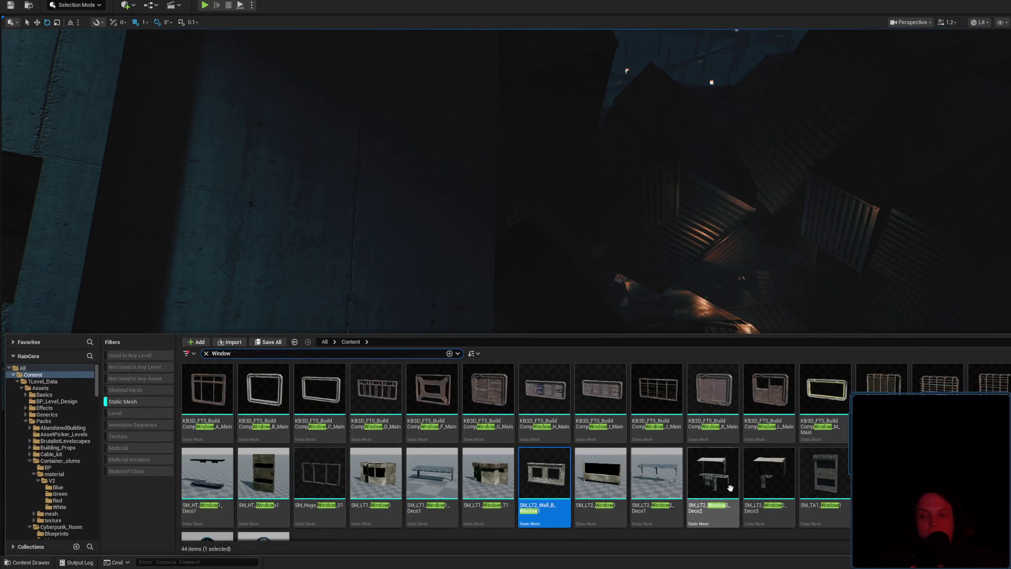
drag(384, 380, 359, 301)
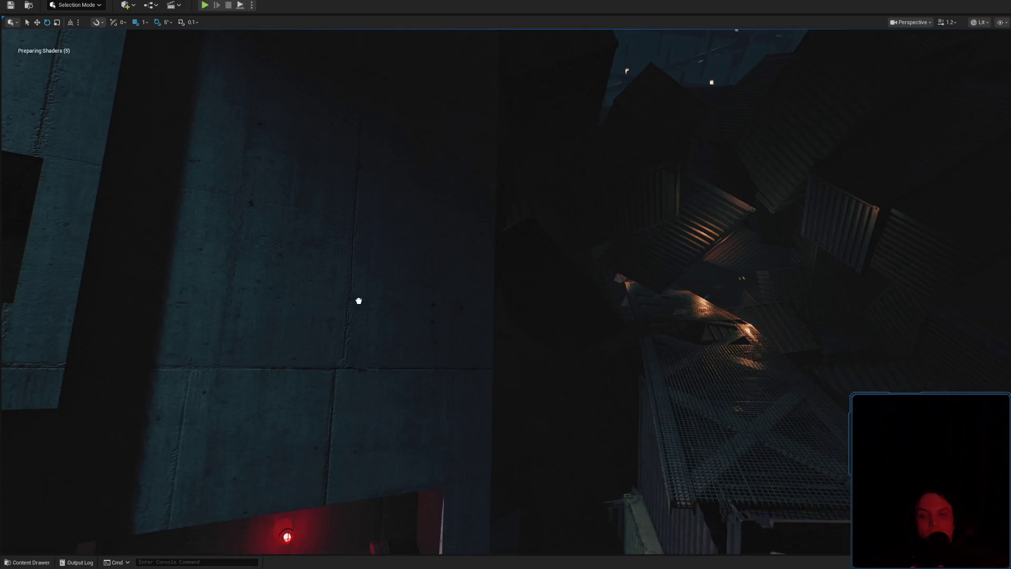
drag(518, 354, 552, 357)
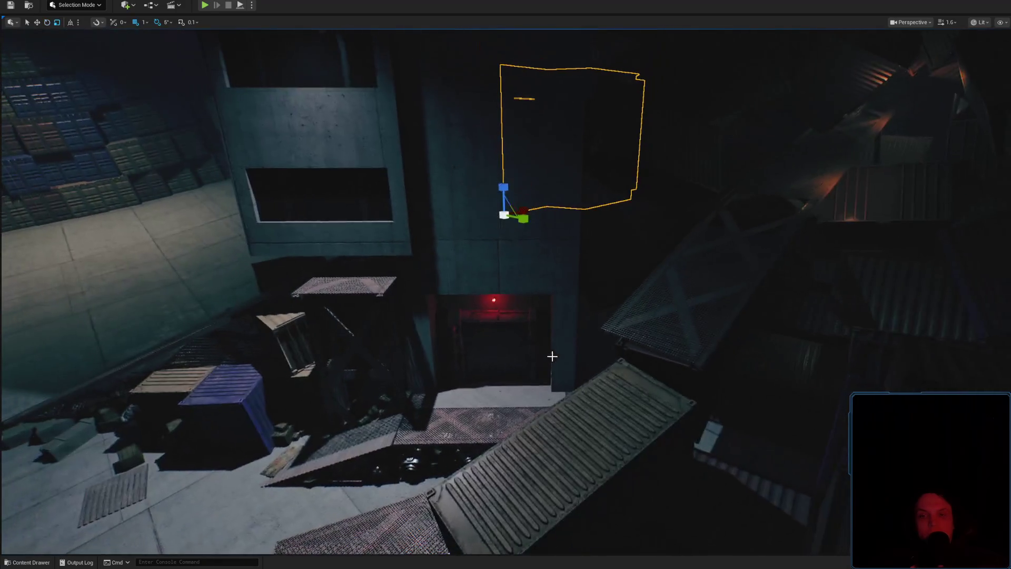
drag(524, 205, 394, 365)
mouse_move(568, 373)
mouse_down()
mouse_move(389, 264)
mouse_move(643, 358)
mouse_move(642, 337)
mouse_move(637, 316)
mouse_move(480, 346)
mouse_move(416, 376)
mouse_up()
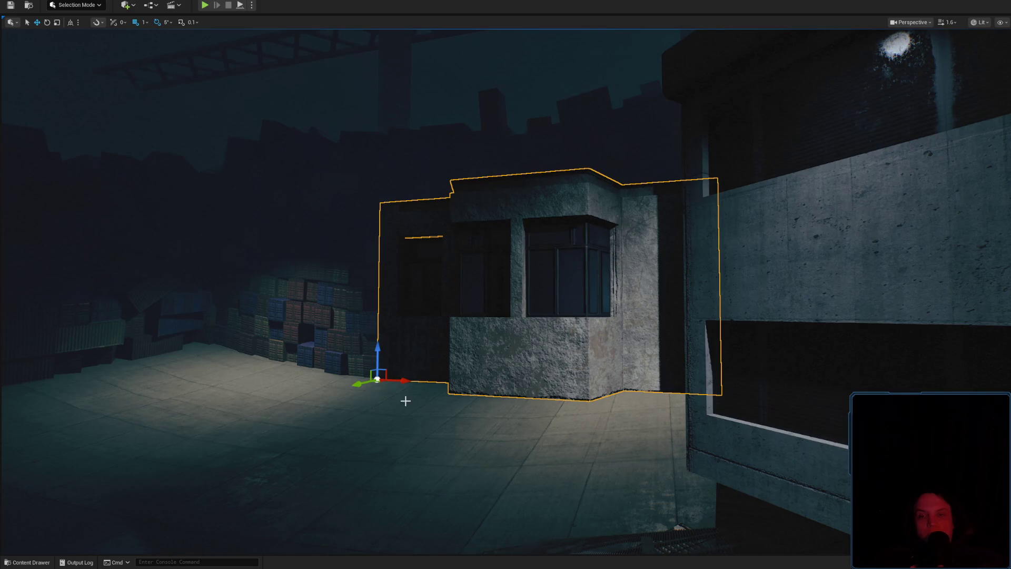
key(Delete)
key(ctrl+space)
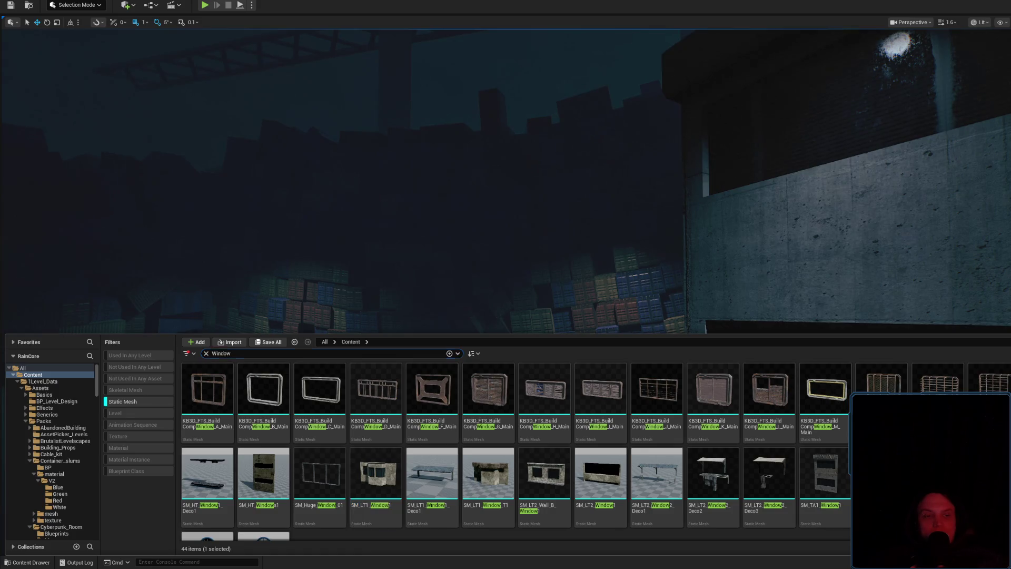
Place the SM_HT_Window1 slit-window concrete panel on the yard floor.
click(805, 273)
drag(489, 406, 462, 425)
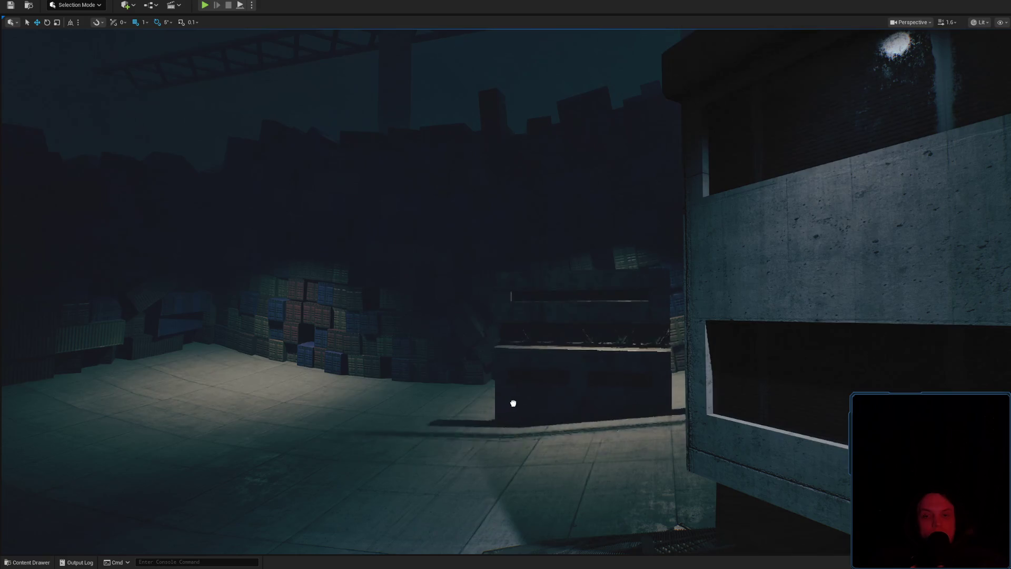
click(7, 566)
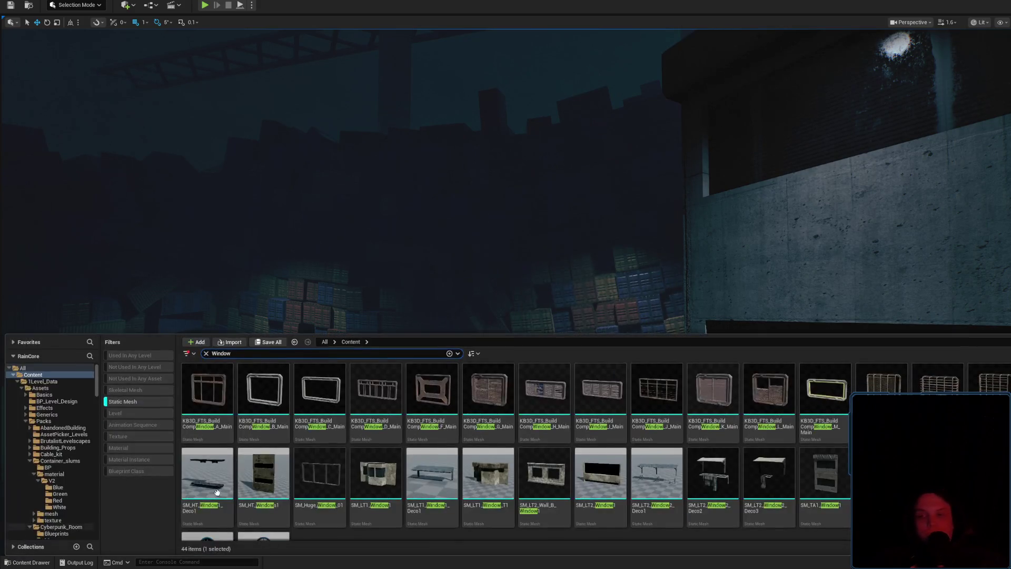
scroll(461, 492, down, 2)
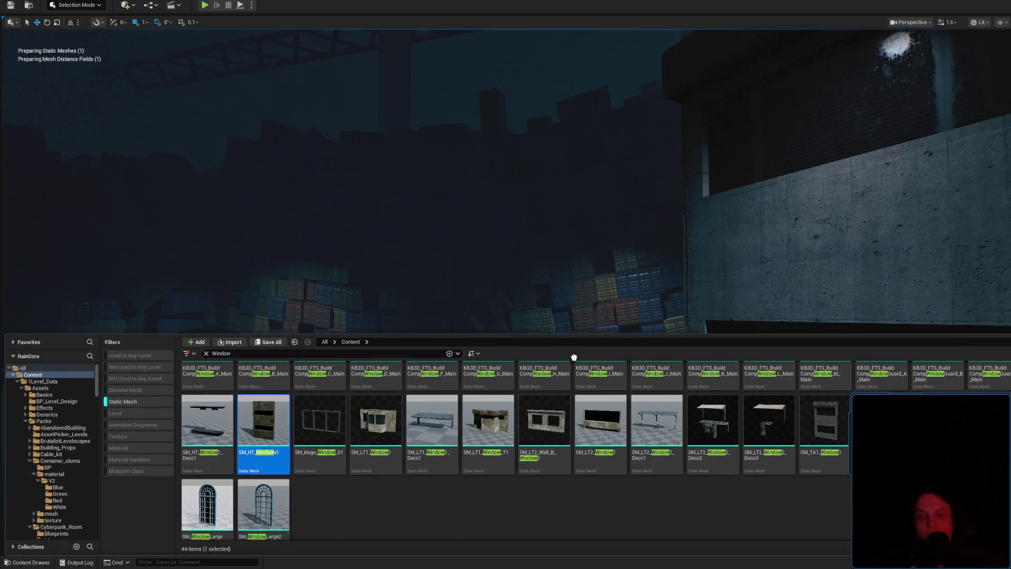
drag(575, 357, 573, 395)
Fly the camera from the new panel over to the concrete tower.
scroll(581, 376, up, 2)
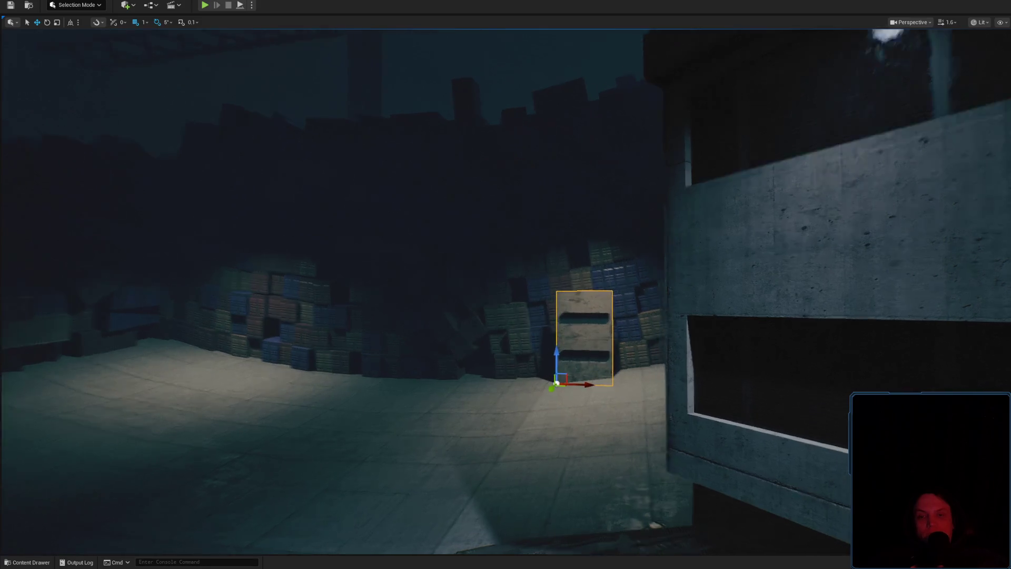
key(w)
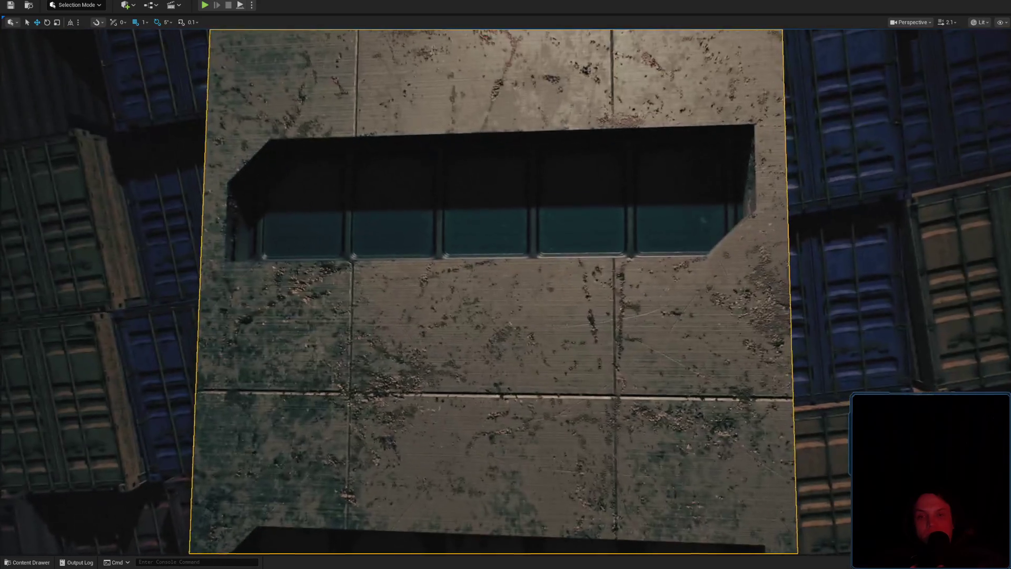
key(s)
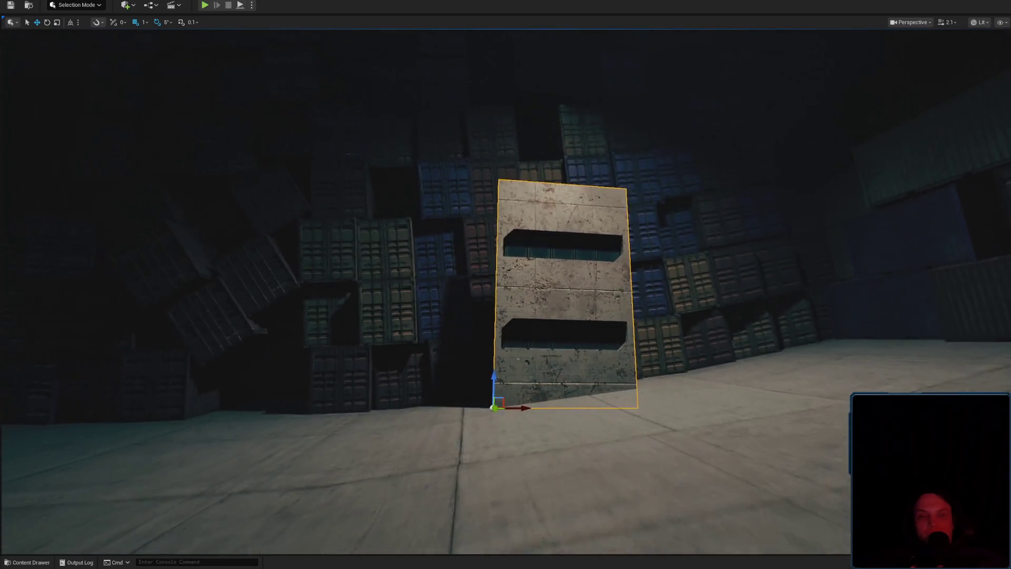
key(w)
scroll(558, 348, up, 2)
key(s)
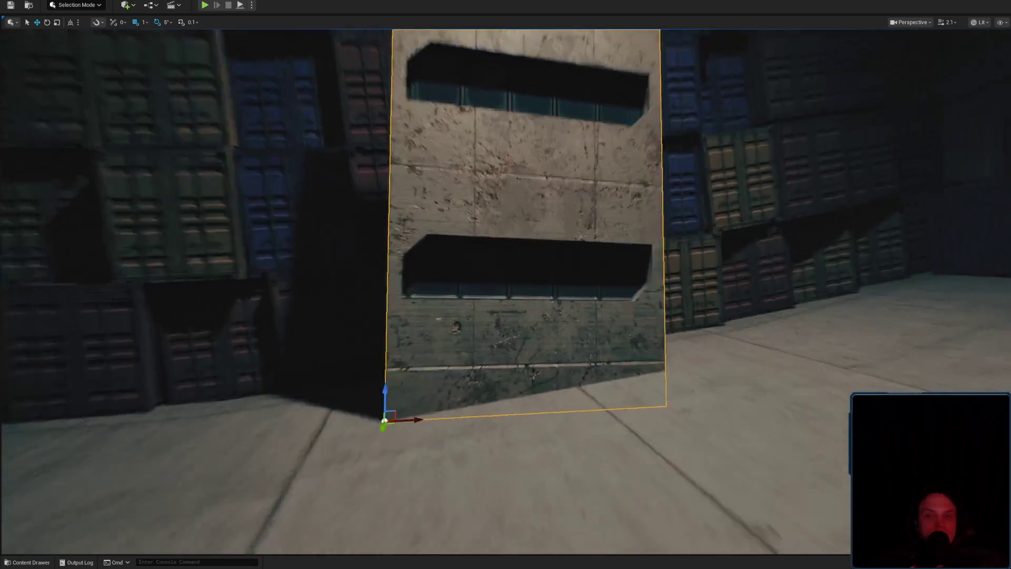
scroll(554, 346, up, 1)
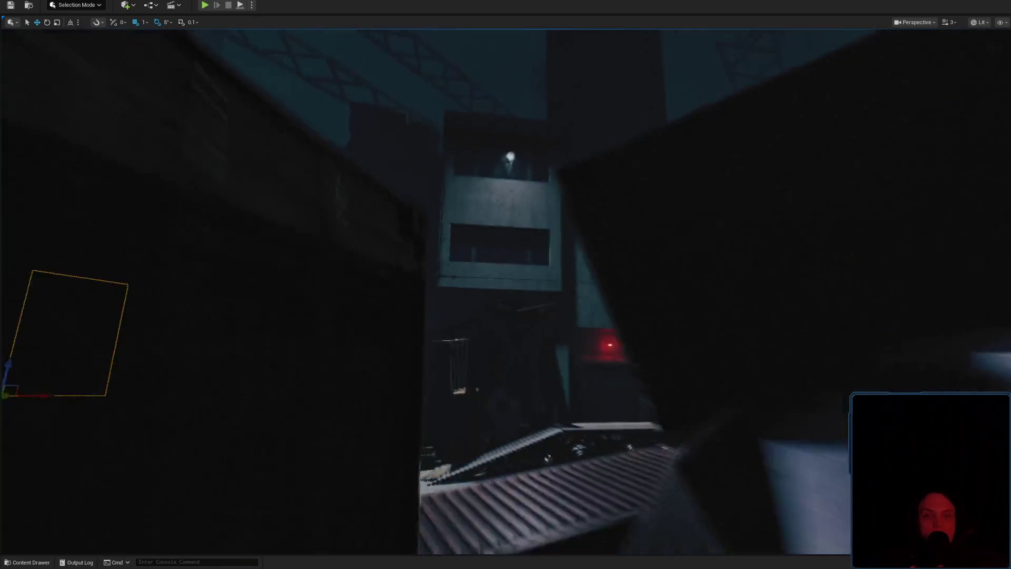
key(w)
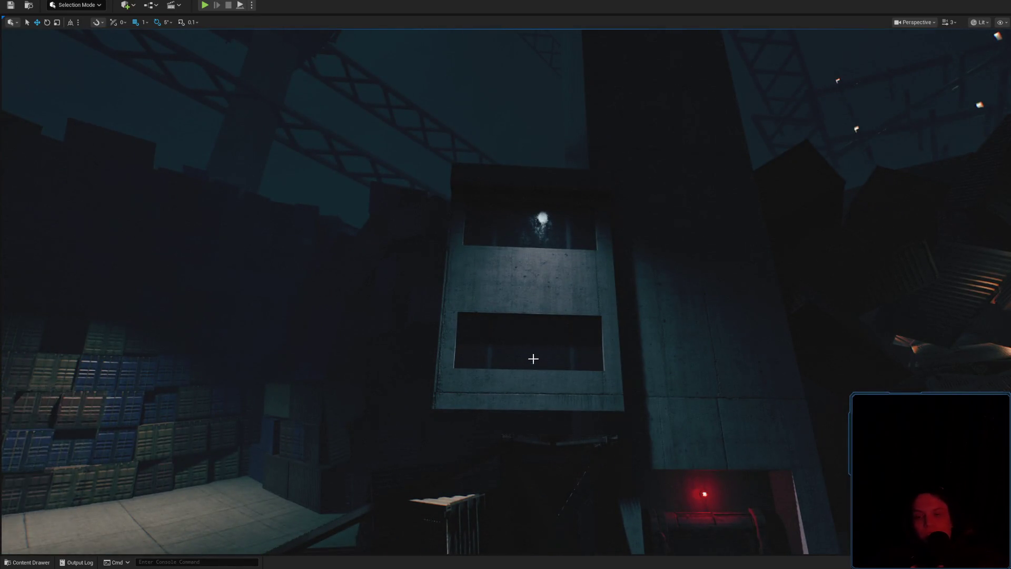
click(46, 562)
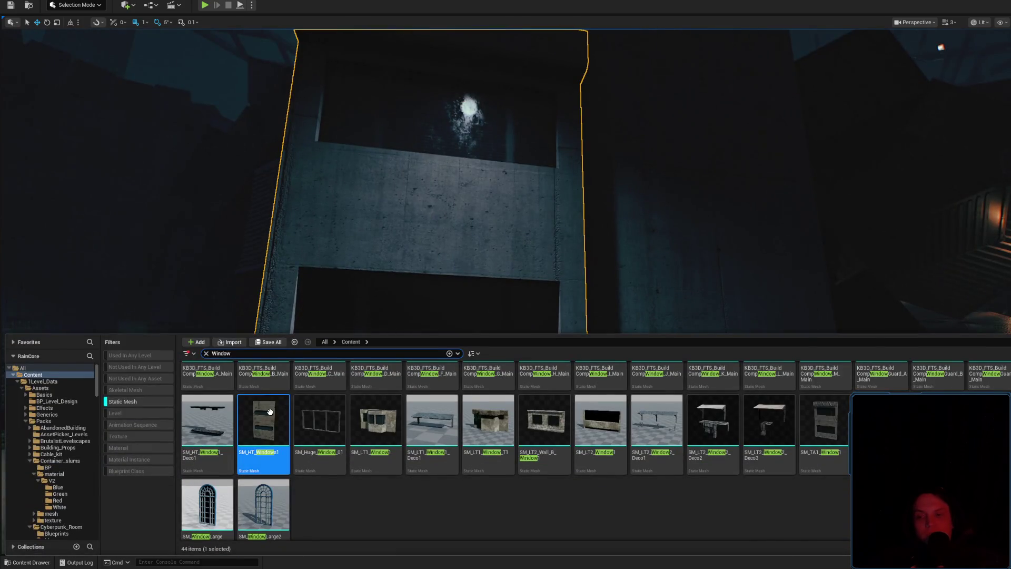
Swap the tower's open upper wall for the SM_HT_Window1 panel and orbit to inspect it.
drag(569, 221, 569, 237)
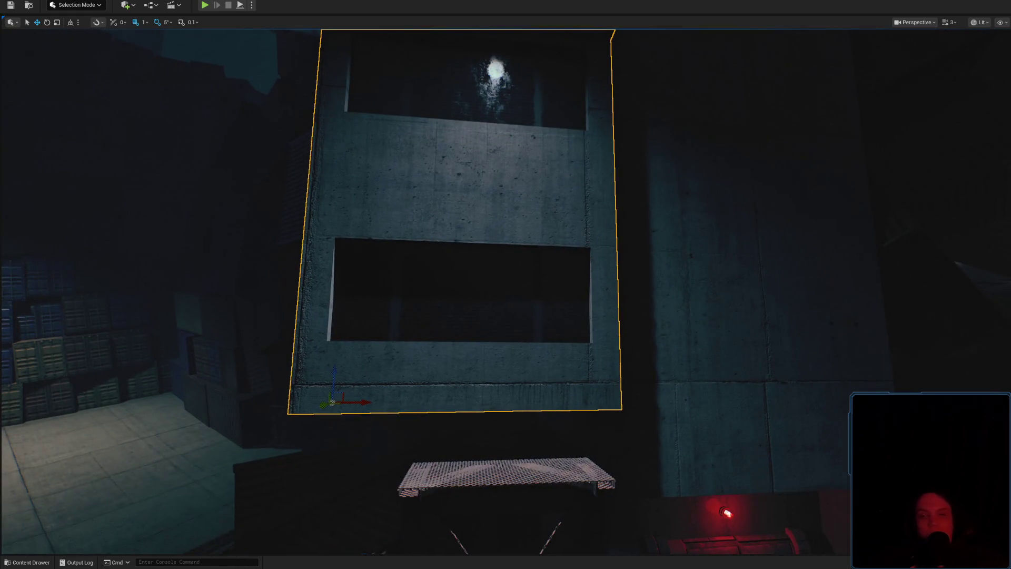
key(ctrl+z)
mouse_move(430, 231)
mouse_down()
mouse_move(430, 245)
mouse_move(661, 334)
mouse_move(621, 268)
mouse_move(638, 285)
mouse_up()
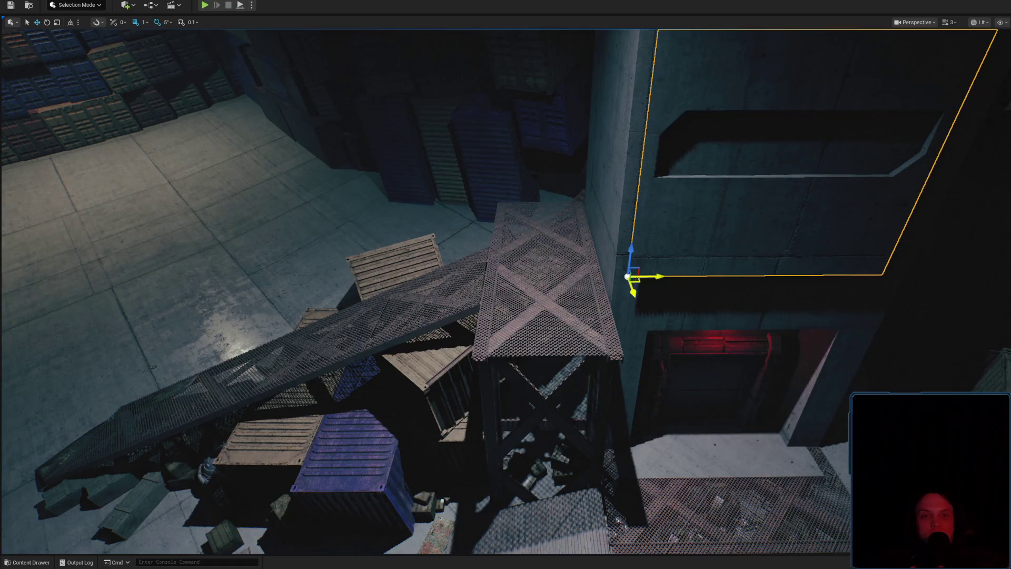
key(f)
mouse_move(578, 288)
mouse_down()
mouse_move(577, 306)
mouse_move(577, 263)
mouse_move(578, 288)
mouse_move(558, 232)
mouse_move(685, 342)
mouse_move(809, 395)
mouse_up()
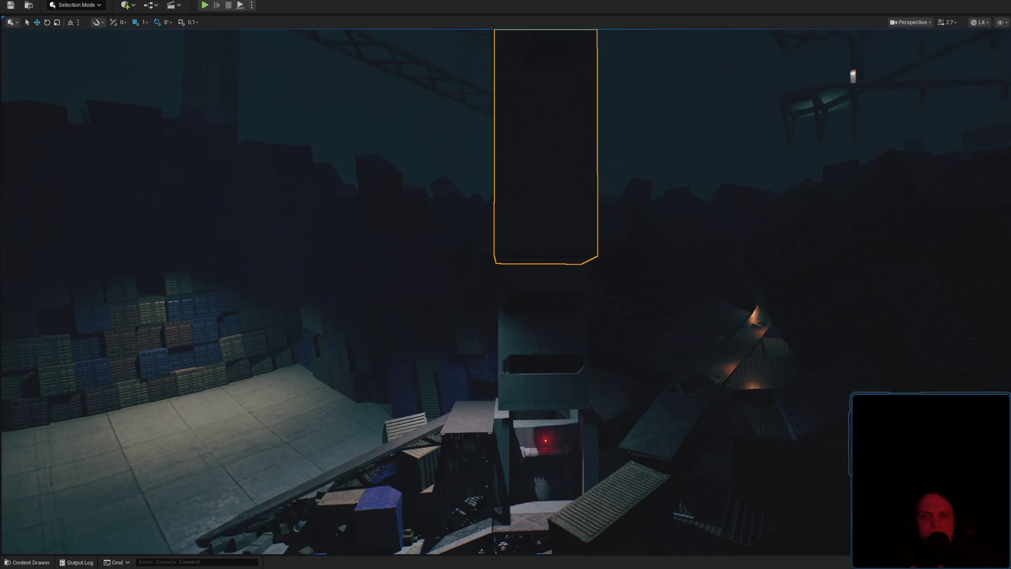
drag(510, 295, 510, 328)
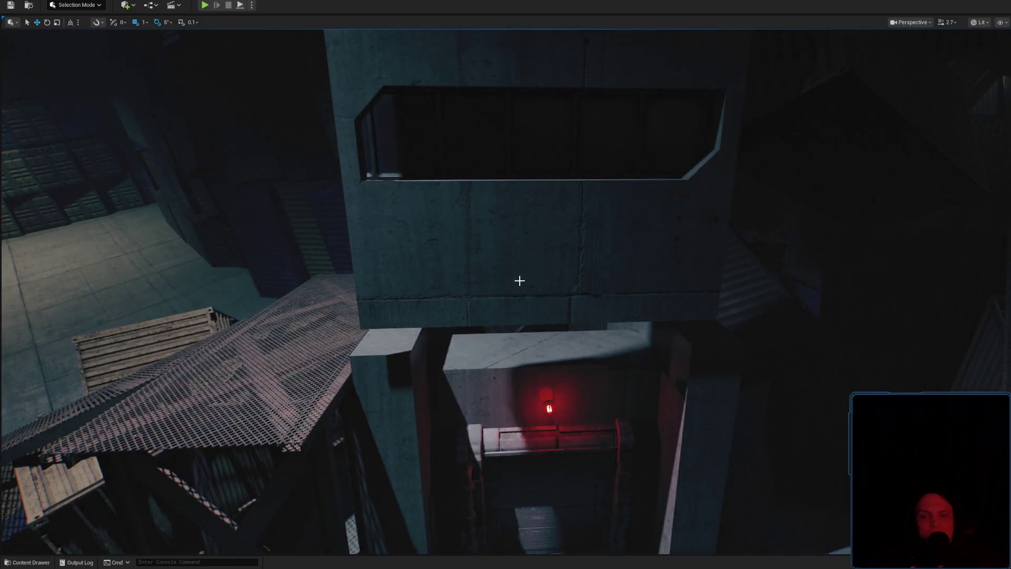
drag(519, 281, 516, 294)
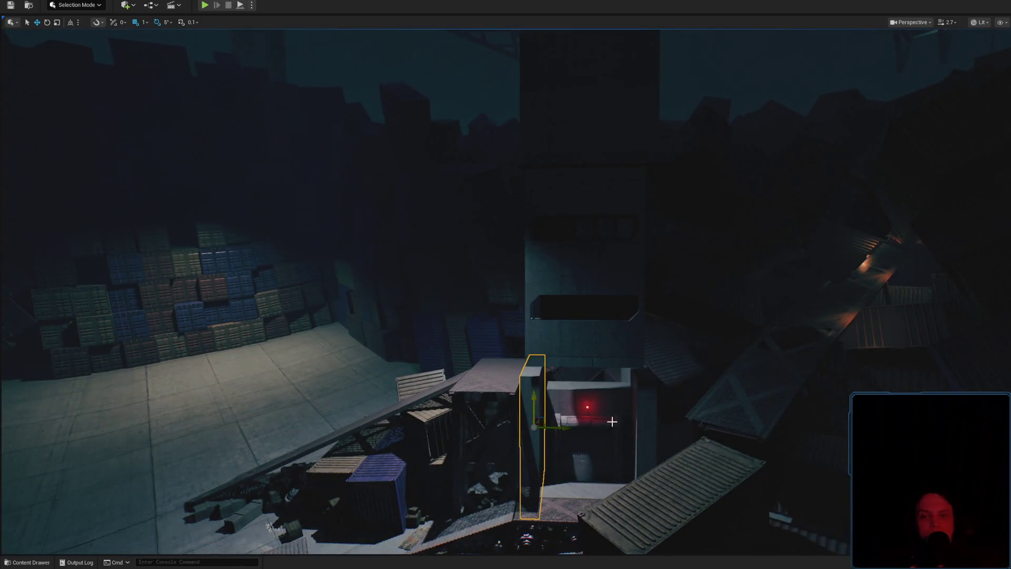
Select the two narrow pillars by the doorway, then deselect them.
ctrl+click(652, 397)
mouse_move(652, 397)
mouse_down()
mouse_move(647, 418)
mouse_move(569, 246)
mouse_up()
drag(530, 320, 530, 320)
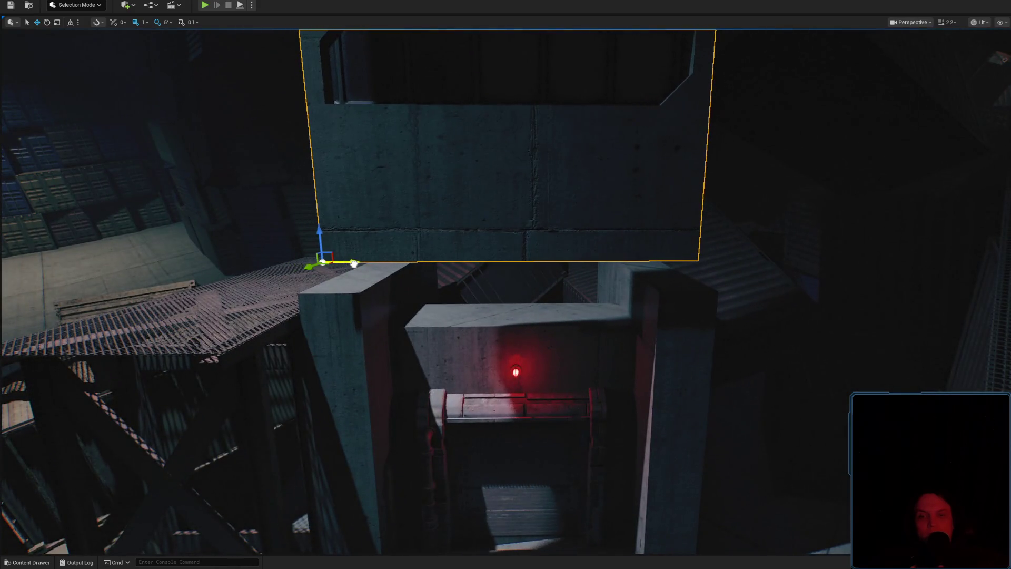
drag(353, 263, 353, 263)
click(400, 369)
mouse_move(668, 248)
mouse_down()
mouse_move(635, 289)
mouse_move(607, 283)
mouse_up()
ctrl+click(668, 249)
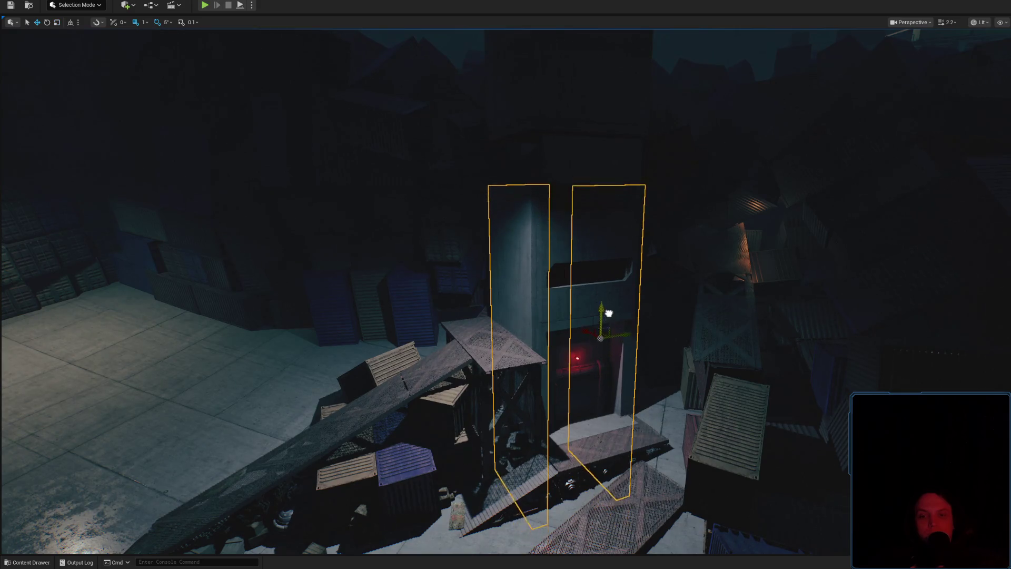
scroll(604, 278, up, 5)
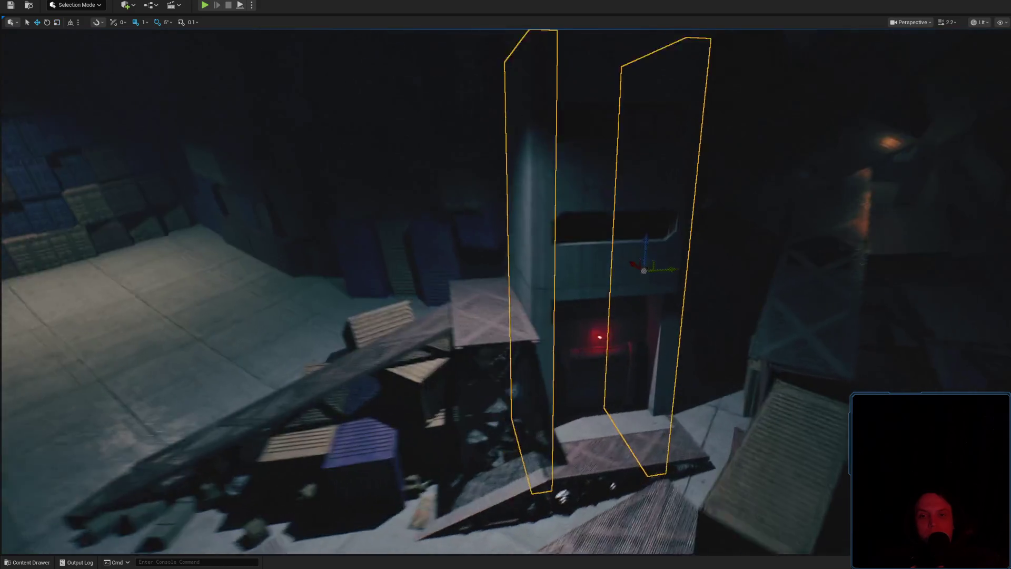
scroll(506, 284, down, 2)
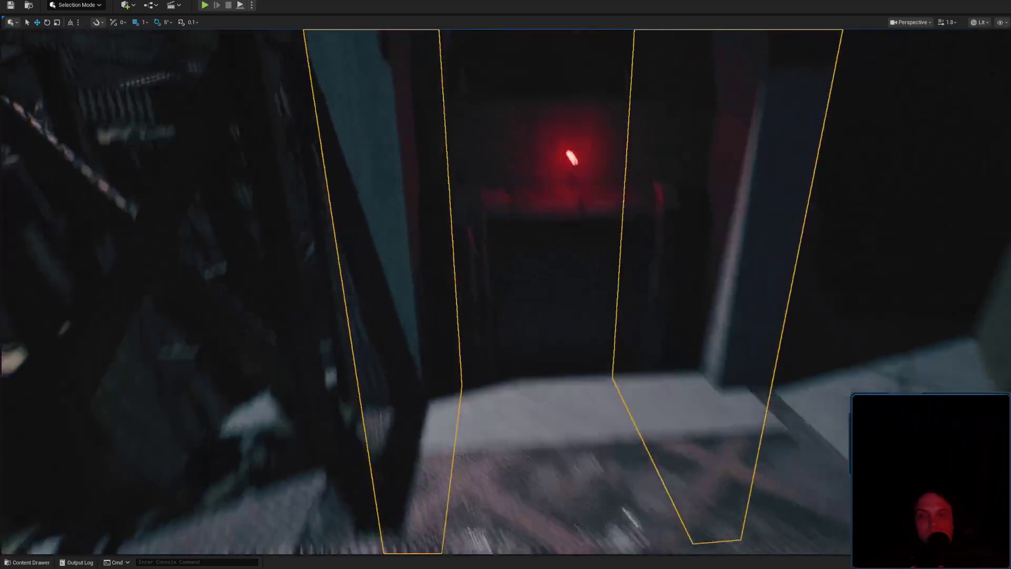
scroll(618, 230, up, 1)
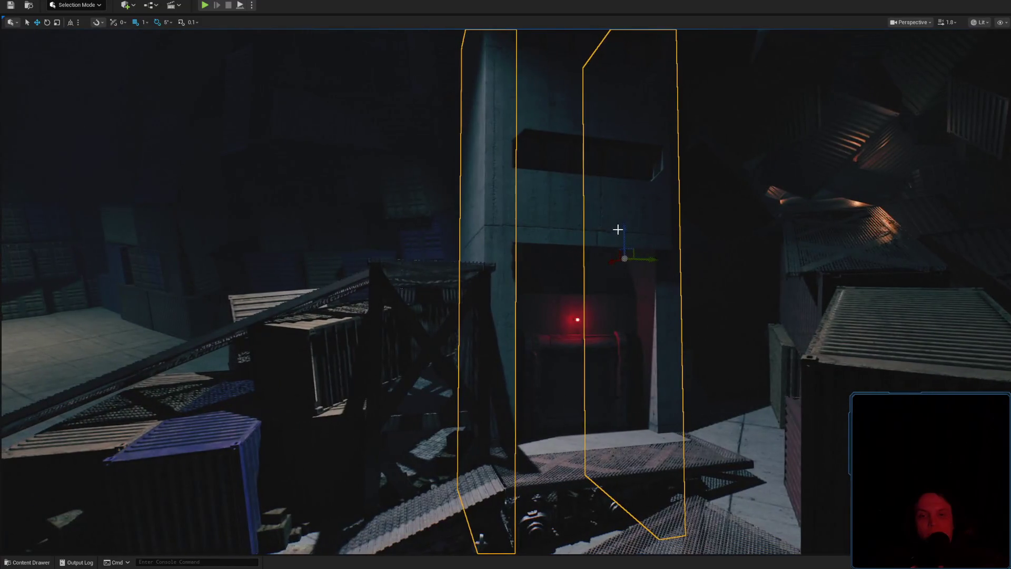
key(Escape)
scroll(631, 255, down, 2)
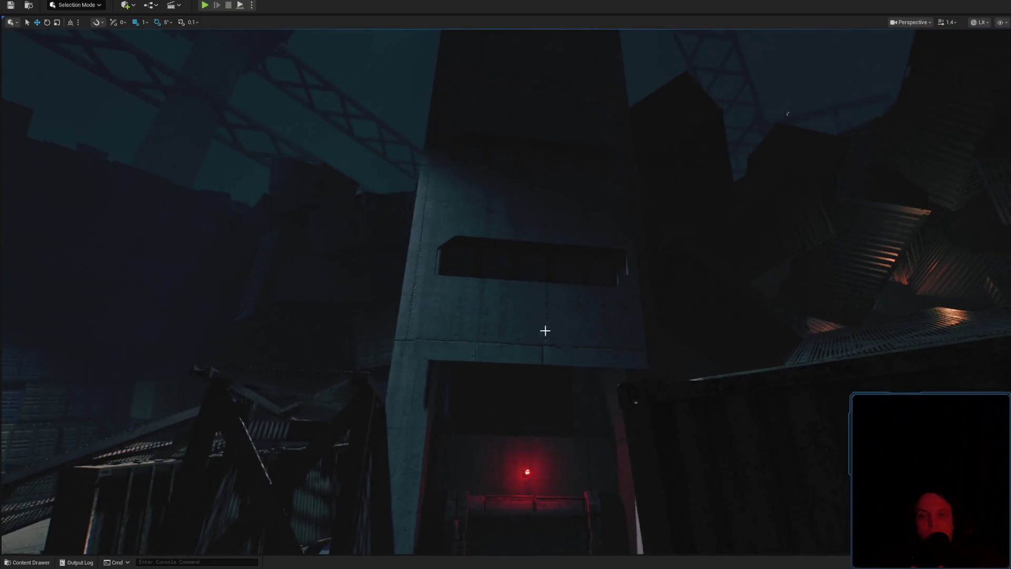
Slide the panel above the red doorway along Y until the corner seam closes.
click(544, 330)
scroll(572, 448, down, 3)
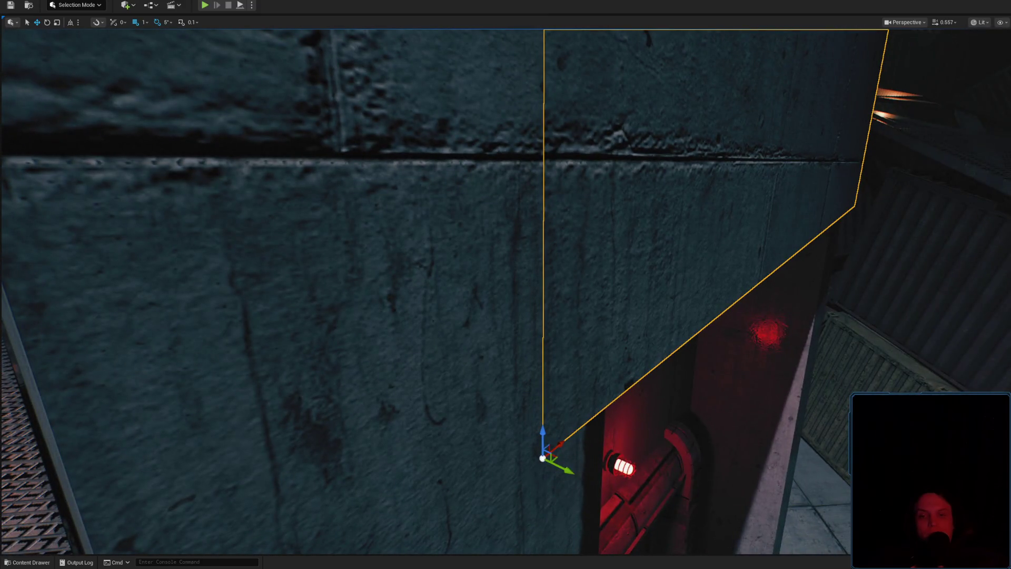
mouse_move(543, 458)
mouse_down()
mouse_move(533, 429)
mouse_move(499, 412)
mouse_up()
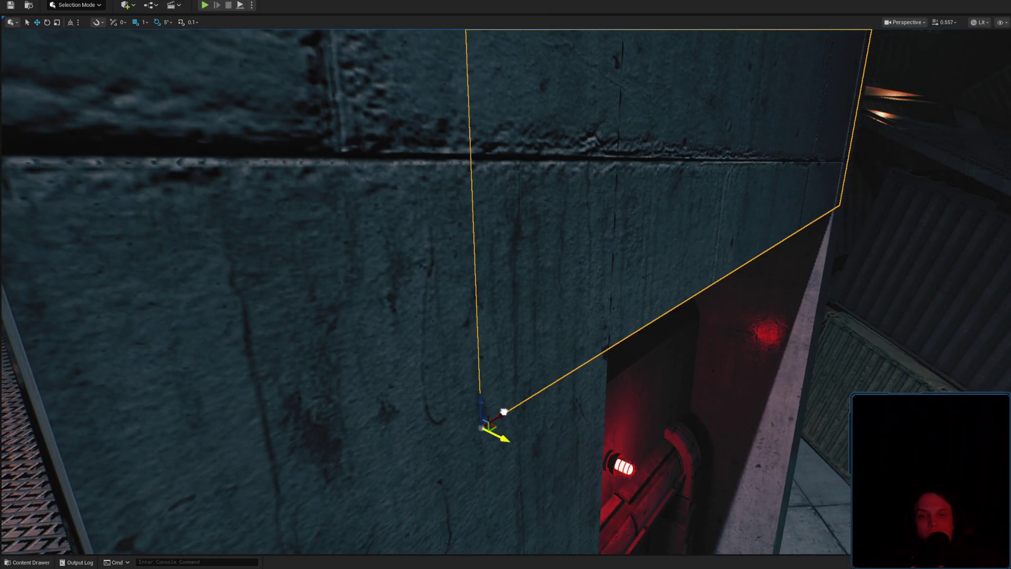
scroll(505, 412, down, 1)
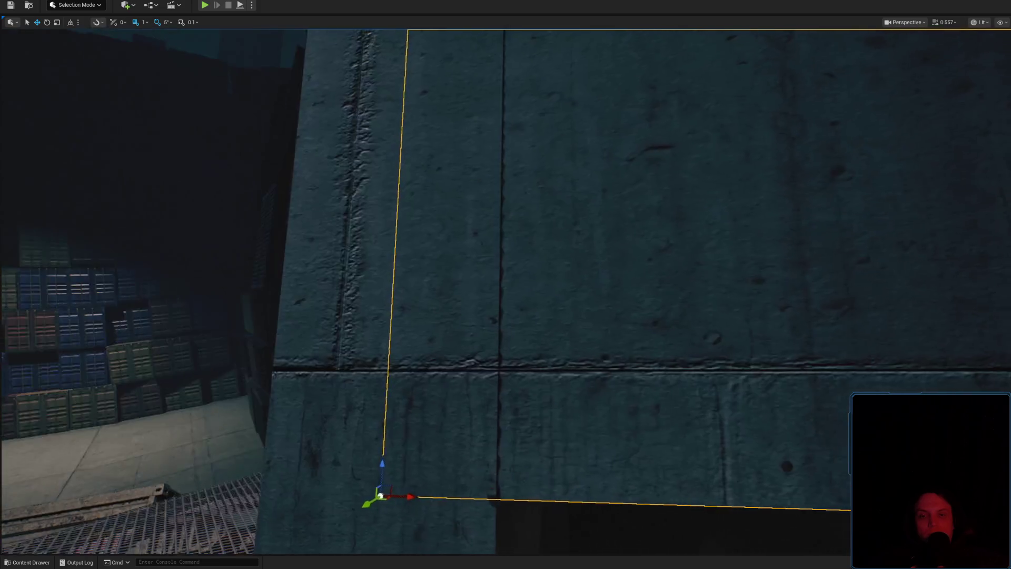
key(d)
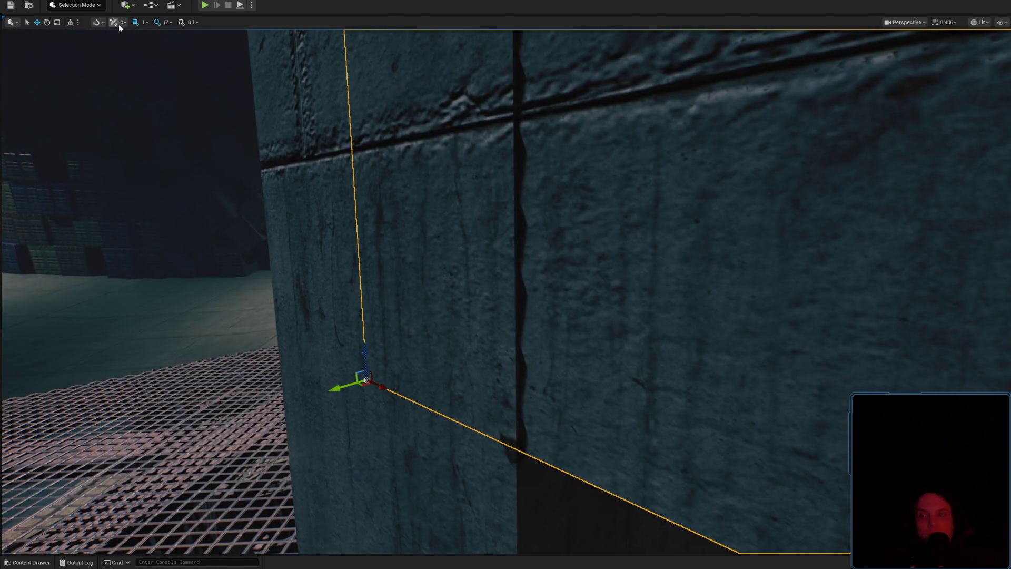
mouse_move(333, 389)
mouse_down()
mouse_move(456, 384)
mouse_move(527, 295)
mouse_move(552, 239)
mouse_up()
key(Escape)
click(552, 239)
Lower the upper concrete panel along Z so two window slots show above the doorway.
click(553, 239)
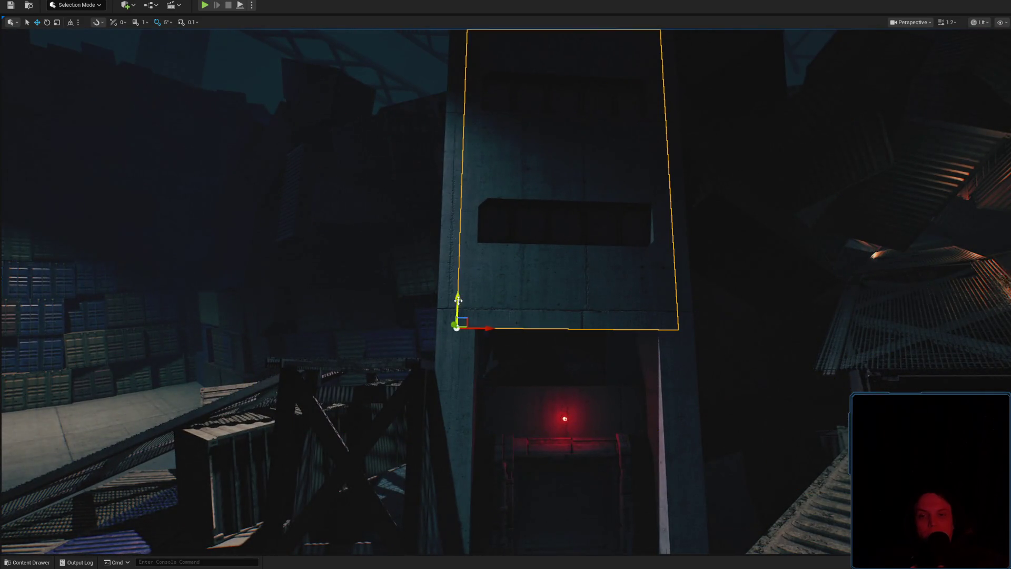
drag(458, 300, 453, 353)
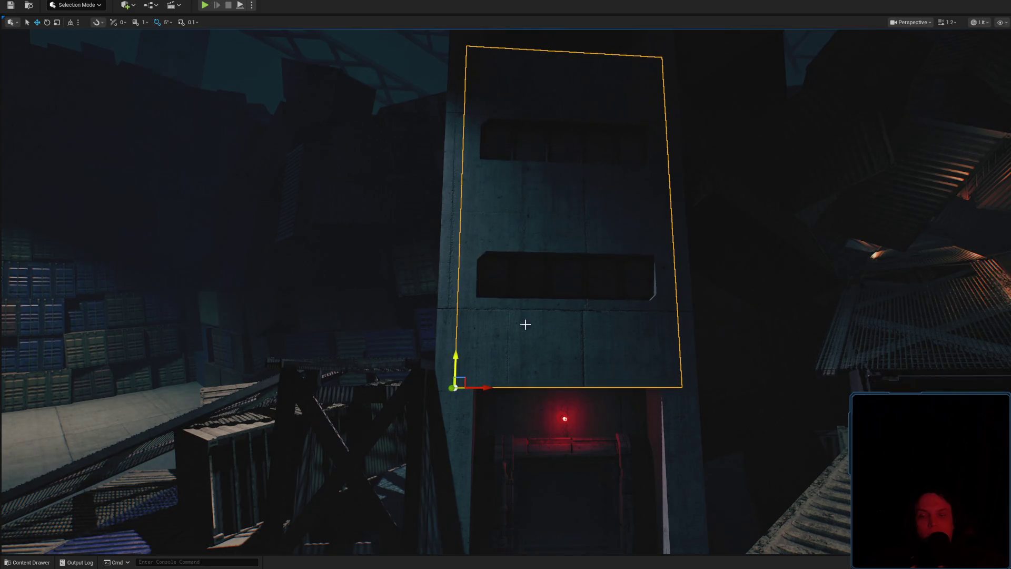
scroll(580, 303, up, 2)
mouse_move(588, 300)
mouse_down()
mouse_move(569, 316)
mouse_move(584, 298)
mouse_move(574, 297)
mouse_move(579, 248)
mouse_move(579, 284)
mouse_move(623, 407)
mouse_move(537, 319)
mouse_move(552, 305)
mouse_move(548, 248)
mouse_move(558, 232)
mouse_move(527, 173)
mouse_move(521, 185)
mouse_move(548, 200)
mouse_up()
scroll(574, 263, up, 2)
scroll(606, 343, up, 1)
scroll(558, 232, up, 3)
scroll(537, 184, up, 2)
scroll(521, 184, down, 3)
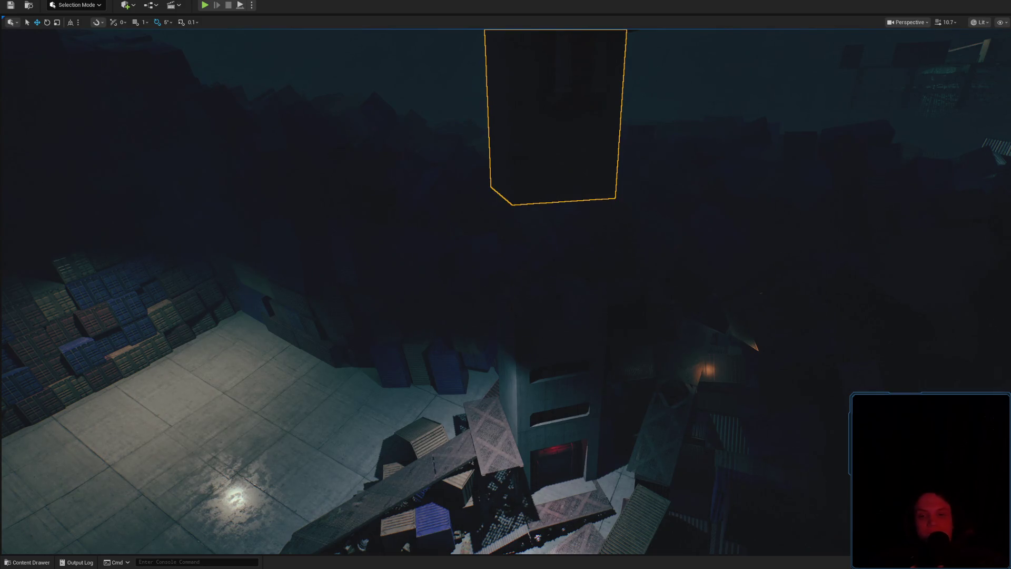
Fly around the tower to inspect the lowered panel from ground level.
drag(548, 200, 532, 327)
scroll(540, 263, down, 2)
drag(616, 361, 492, 316)
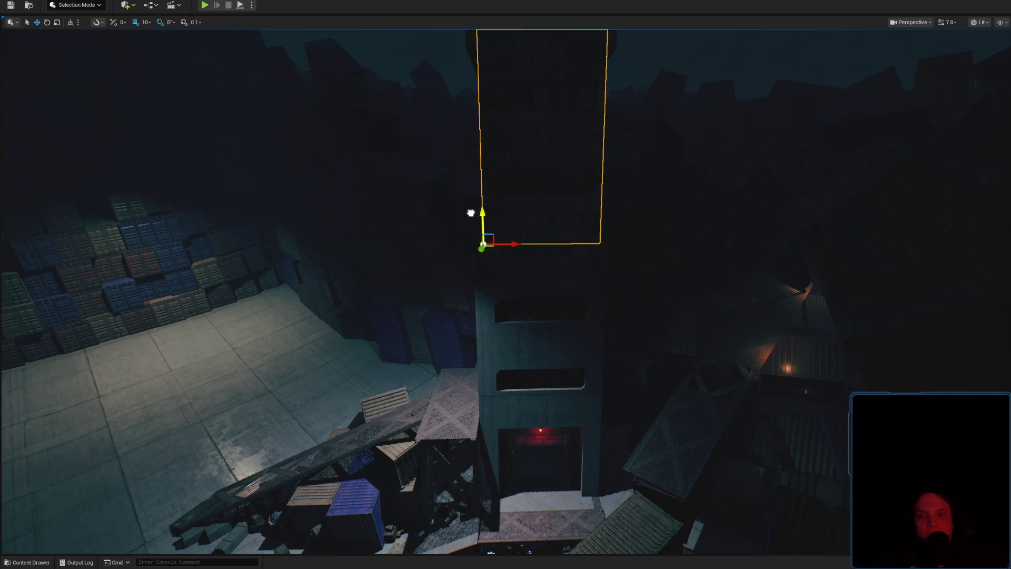
drag(468, 222, 458, 253)
scroll(461, 243, down, 2)
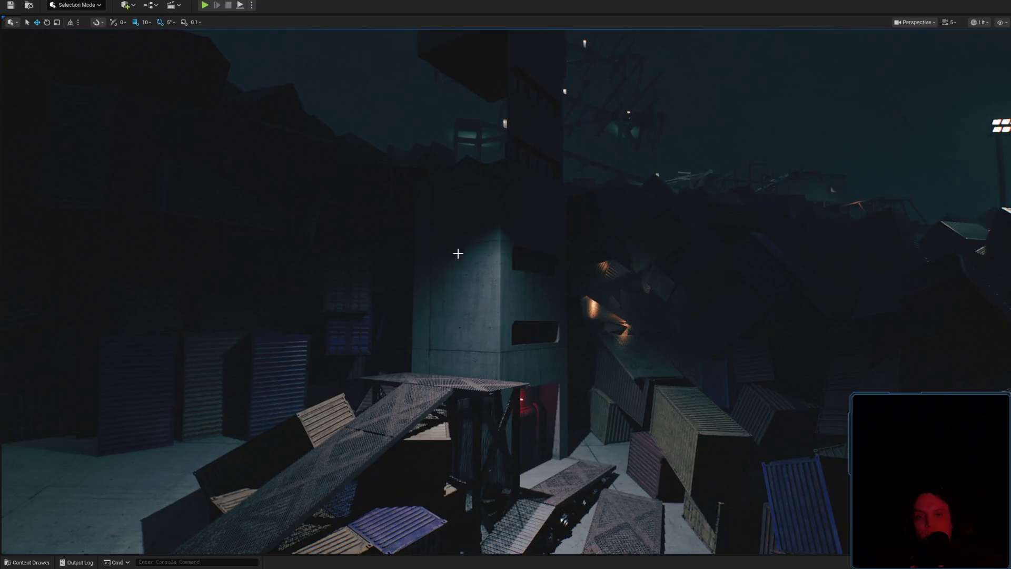
mouse_move(455, 350)
mouse_down()
mouse_move(454, 316)
mouse_move(473, 353)
mouse_move(474, 295)
mouse_up()
mouse_move(453, 242)
mouse_down()
mouse_move(508, 267)
mouse_move(508, 295)
mouse_move(508, 274)
mouse_move(537, 295)
mouse_up()
Place an SM_HT_Wall_C_L1 truss wall section in the level.
click(507, 267)
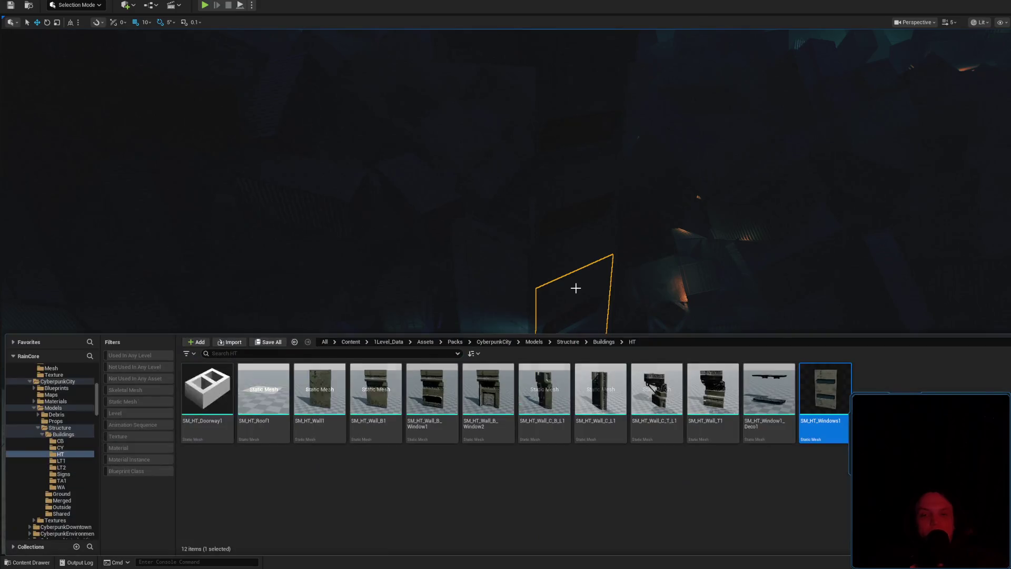
key(ctrl+space)
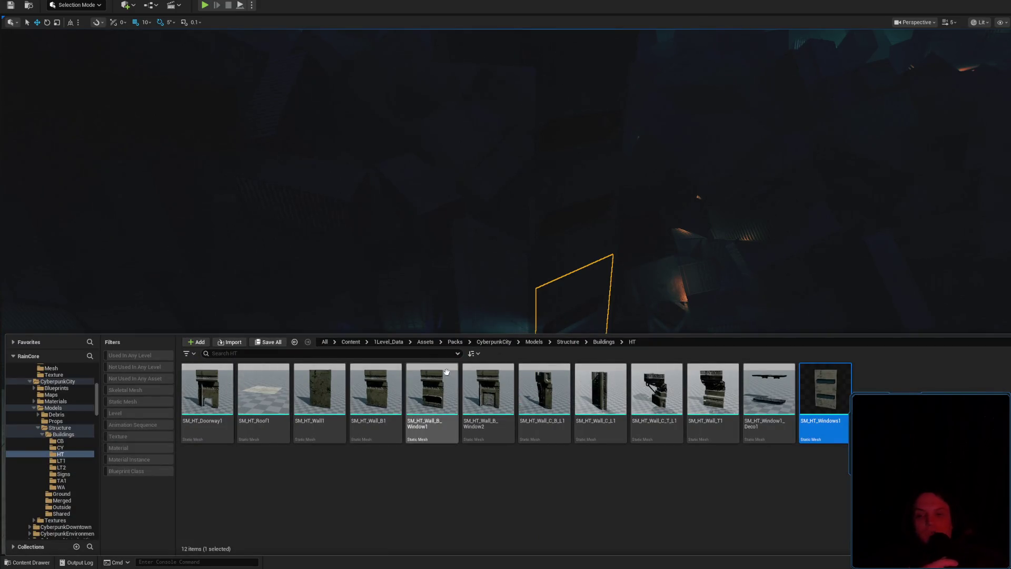
mouse_move(601, 401)
mouse_down()
mouse_move(532, 255)
mouse_move(350, 350)
mouse_move(277, 482)
mouse_up()
scroll(277, 481, up, 5)
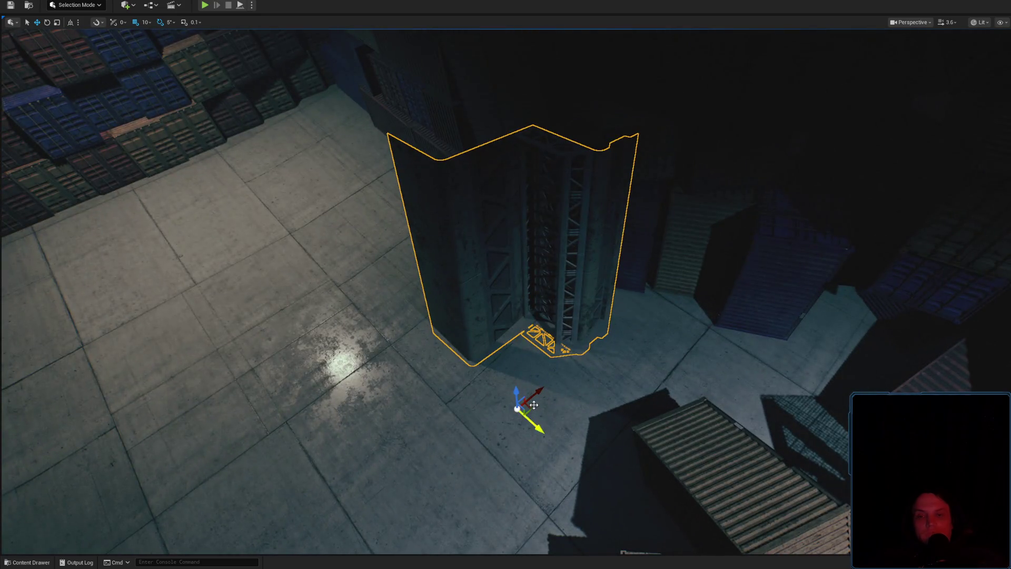
mouse_move(534, 404)
mouse_down()
mouse_move(441, 244)
mouse_move(474, 406)
mouse_move(639, 355)
mouse_move(506, 363)
mouse_move(508, 445)
mouse_move(524, 495)
mouse_move(609, 343)
mouse_move(475, 316)
mouse_move(369, 342)
mouse_move(358, 361)
mouse_move(421, 359)
mouse_move(503, 290)
mouse_move(610, 241)
mouse_up()
Rotate the truss wall about 95° and inspect it against the tower.
key(e)
key(w)
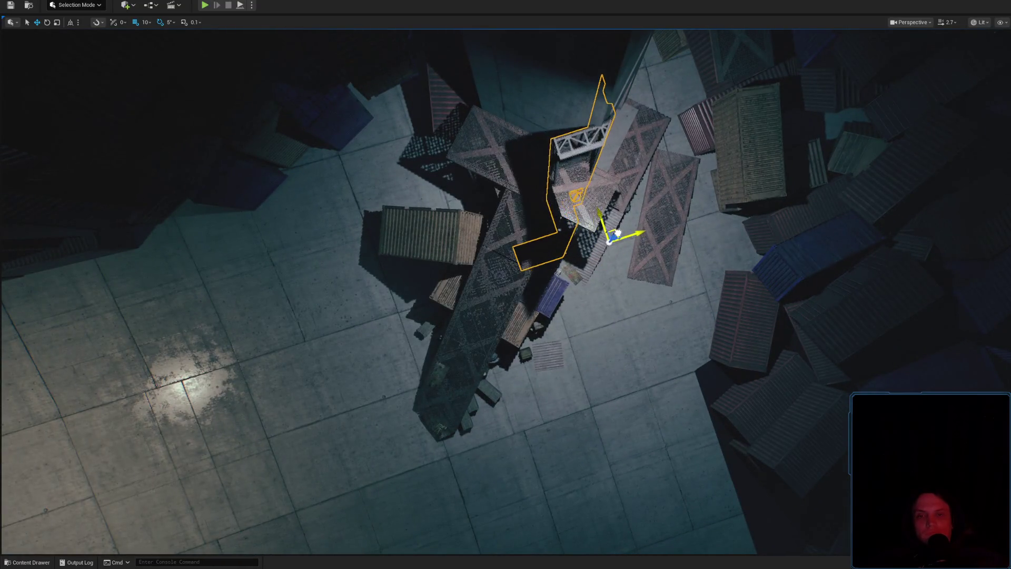
mouse_move(591, 285)
mouse_down()
mouse_move(621, 271)
mouse_move(648, 236)
mouse_up()
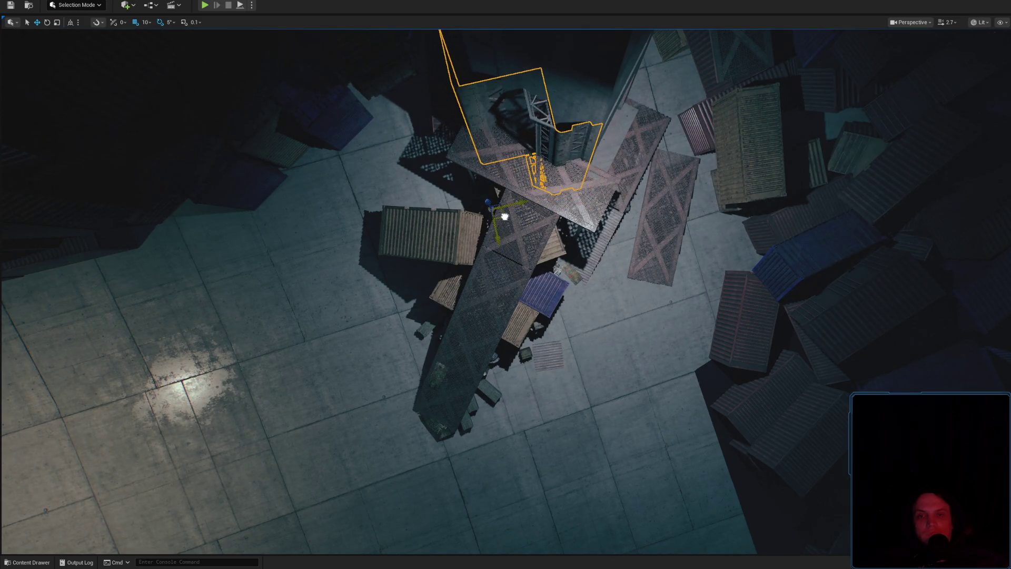
mouse_move(505, 216)
alt+mouse_down()
mouse_move(505, 305)
mouse_move(532, 337)
mouse_move(505, 327)
mouse_move(490, 335)
mouse_move(469, 369)
mouse_move(437, 384)
alt+mouse_up()
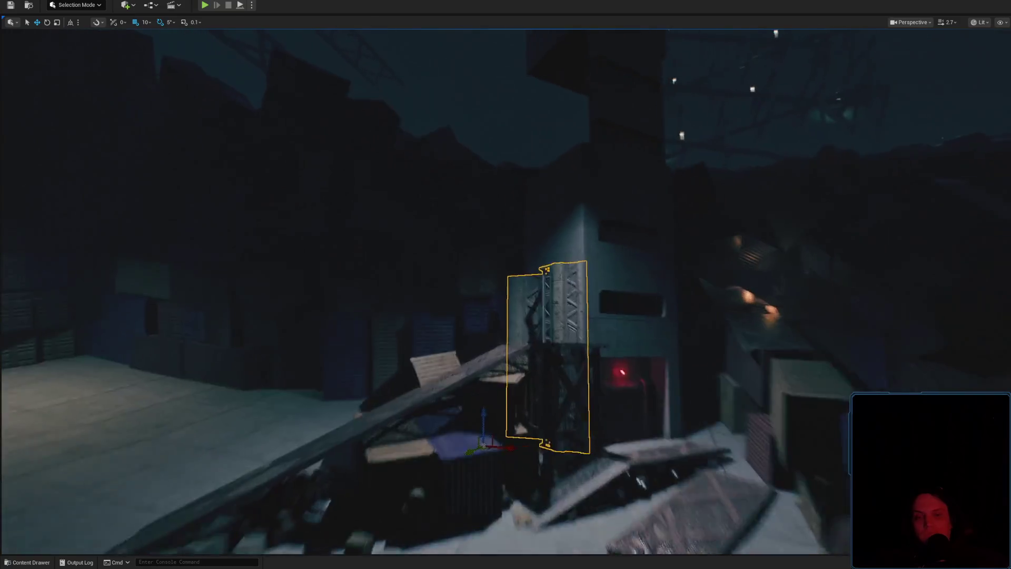
drag(584, 290, 571, 314)
scroll(447, 424, down, 3)
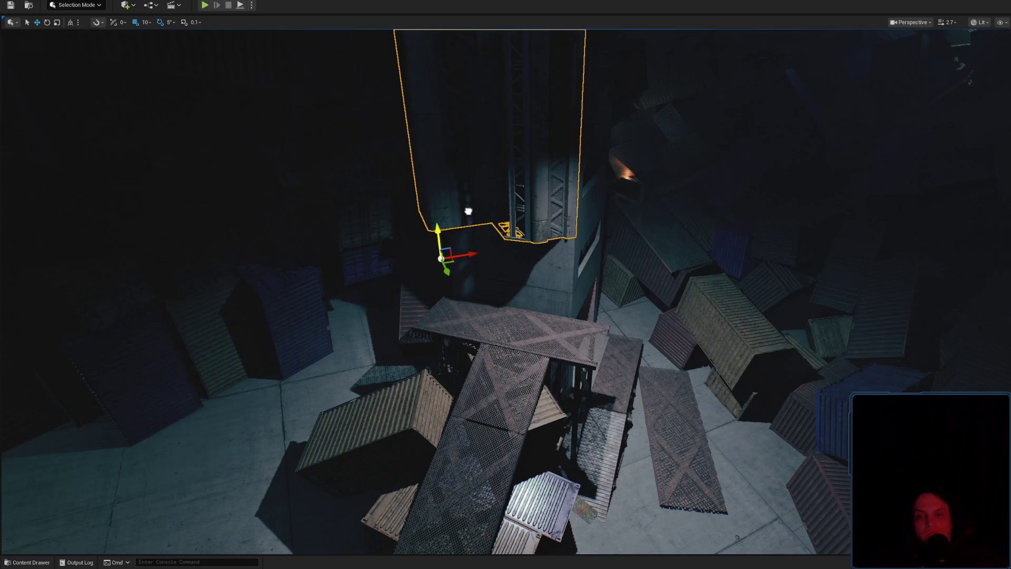
drag(468, 211, 468, 142)
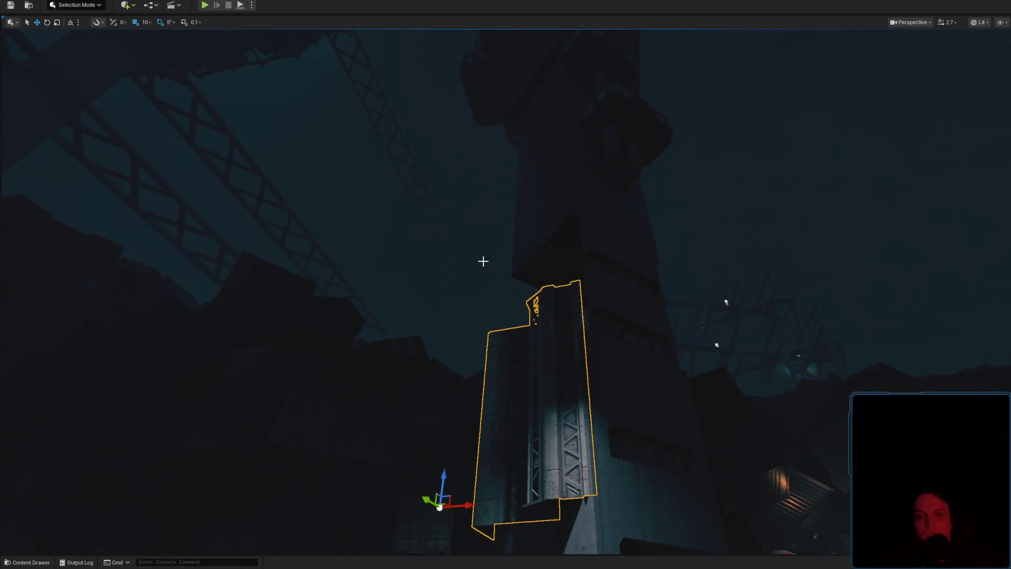
mouse_move(482, 261)
mouse_down()
mouse_move(530, 264)
mouse_move(532, 295)
mouse_move(526, 226)
mouse_move(527, 274)
mouse_move(606, 236)
mouse_up()
key(ctrl+space)
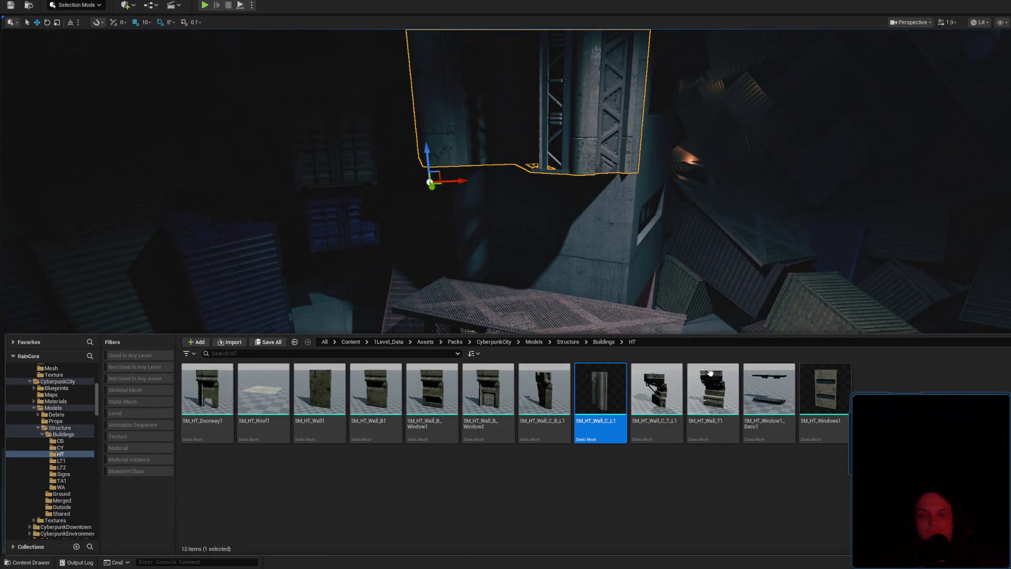
Place SM_HT_Window1_Deco1, rotate it about 95° and move it beside the tower.
mouse_move(768, 390)
mouse_down()
mouse_move(534, 250)
mouse_move(578, 247)
mouse_move(576, 265)
mouse_up()
drag(558, 384, 558, 430)
click(22, 565)
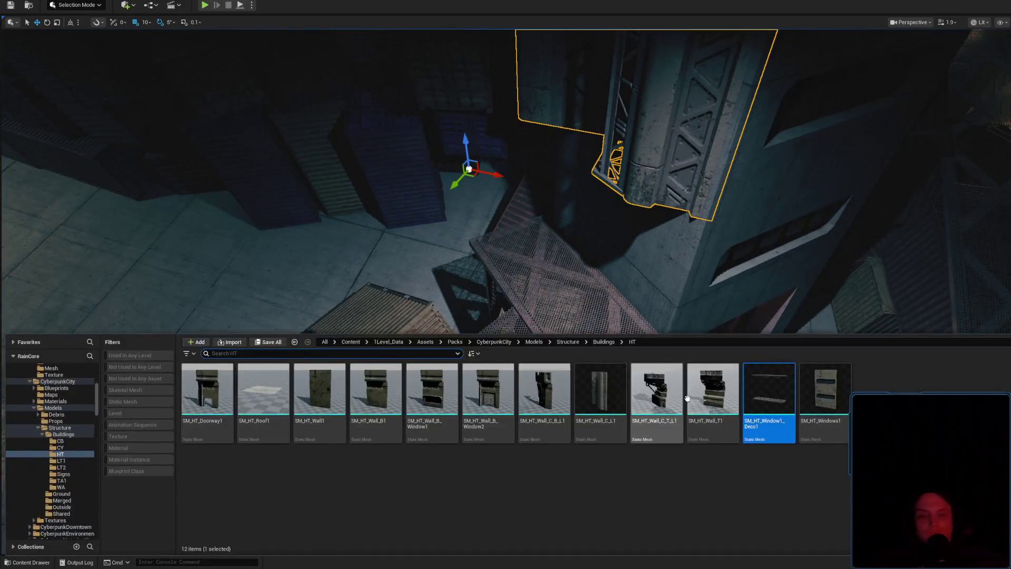
drag(175, 247, 181, 435)
key(f)
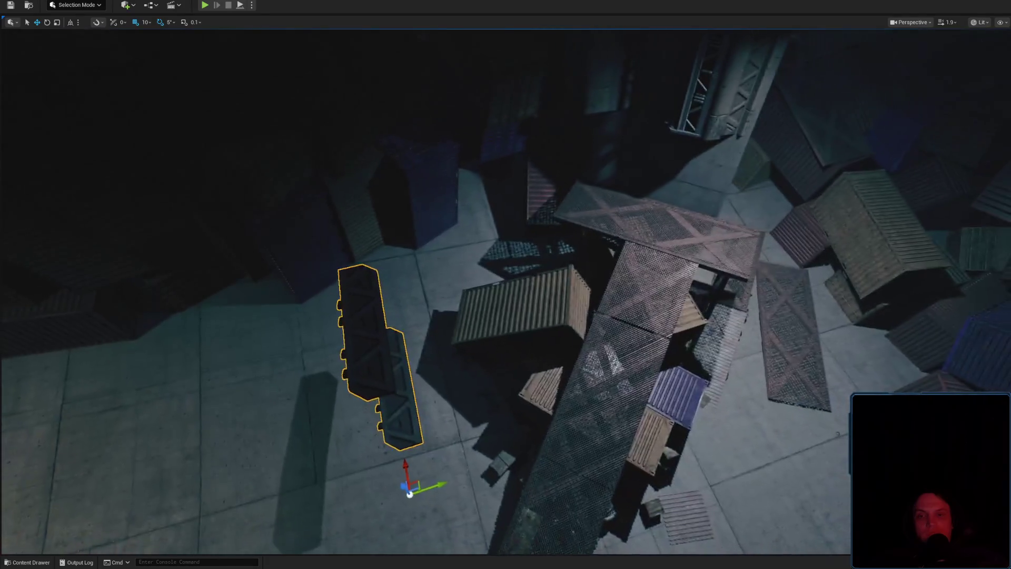
key(e)
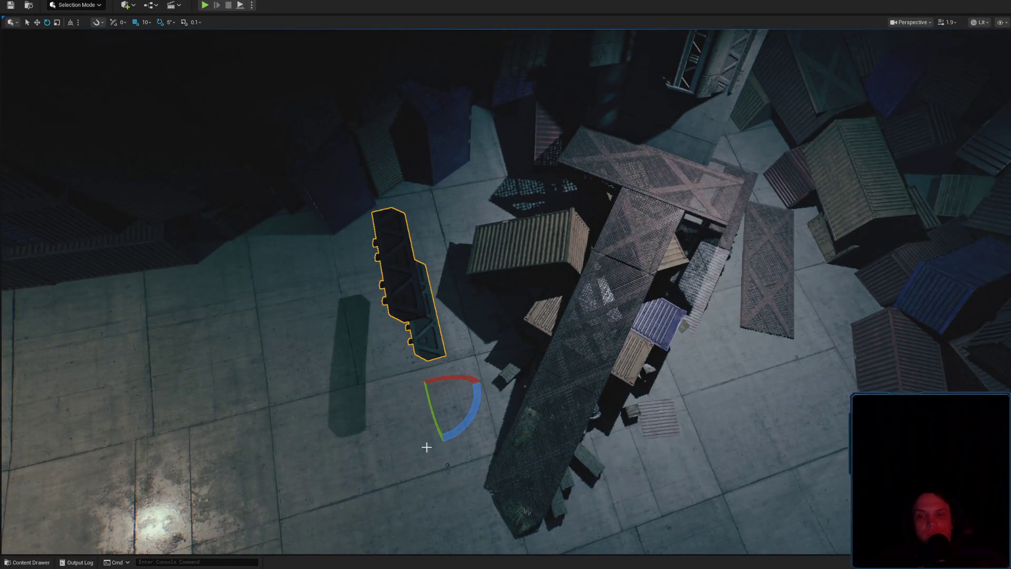
drag(456, 431, 482, 386)
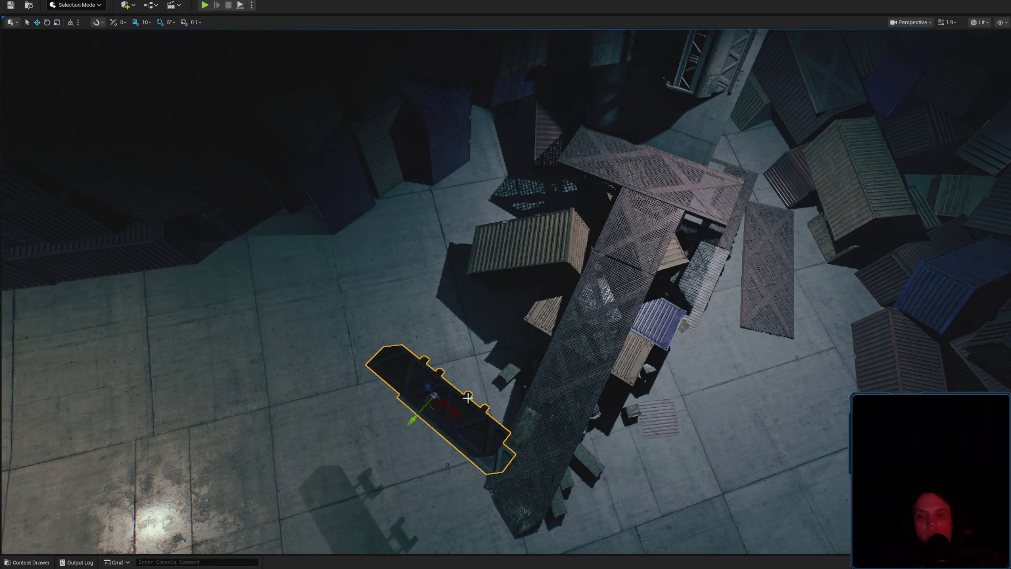
drag(438, 406, 600, 188)
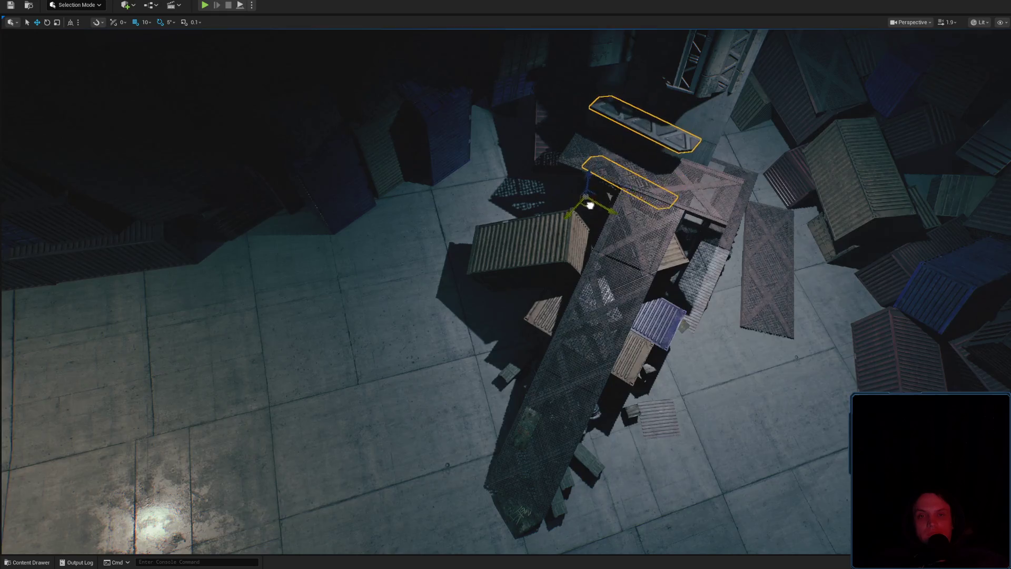
key(f)
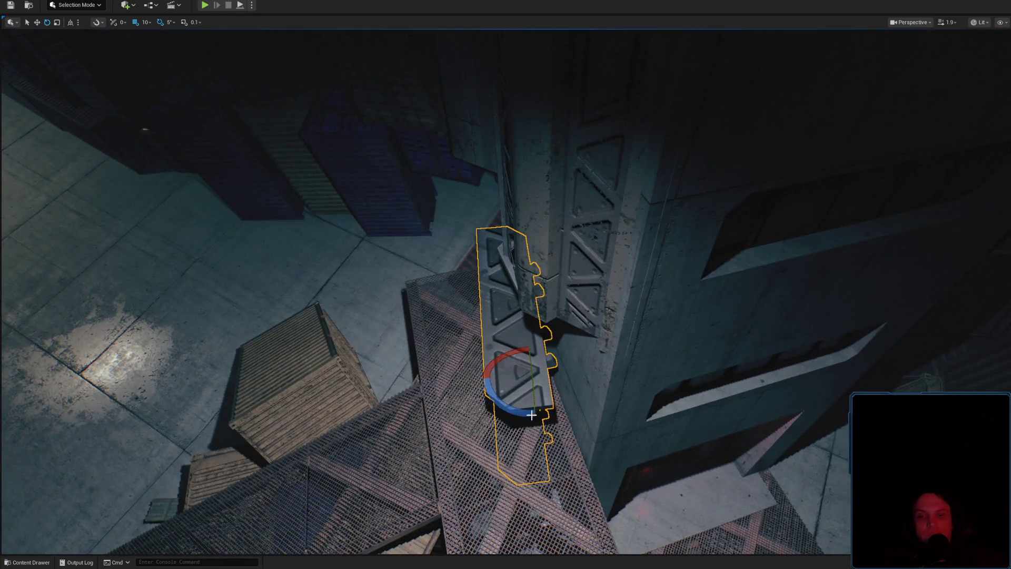
Lower both ribbed pieces along the tower base to just above the grating walkway.
key(ctrl+z)
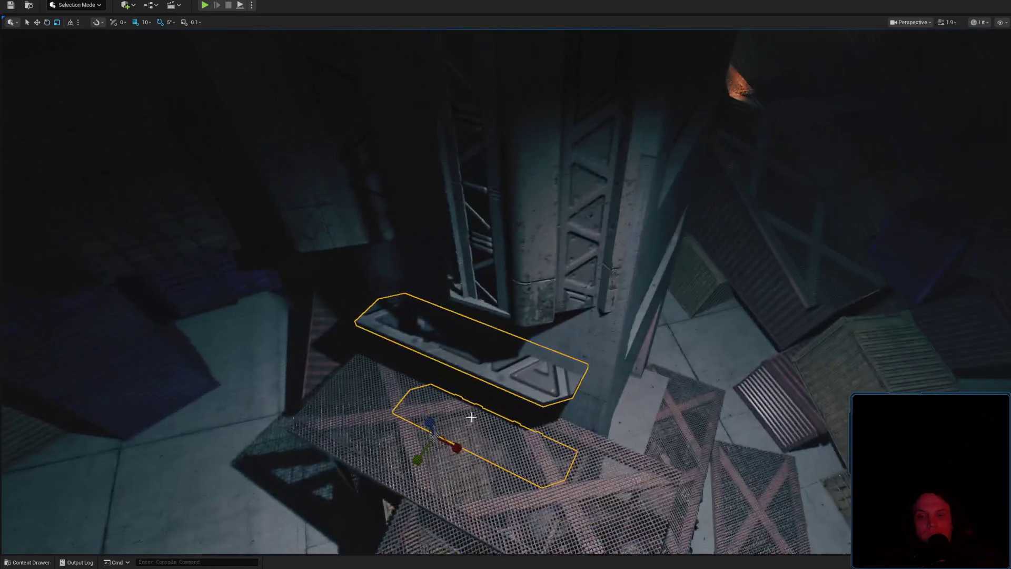
key(w)
mouse_move(415, 460)
mouse_down()
mouse_move(397, 470)
mouse_move(417, 365)
mouse_move(417, 406)
mouse_up()
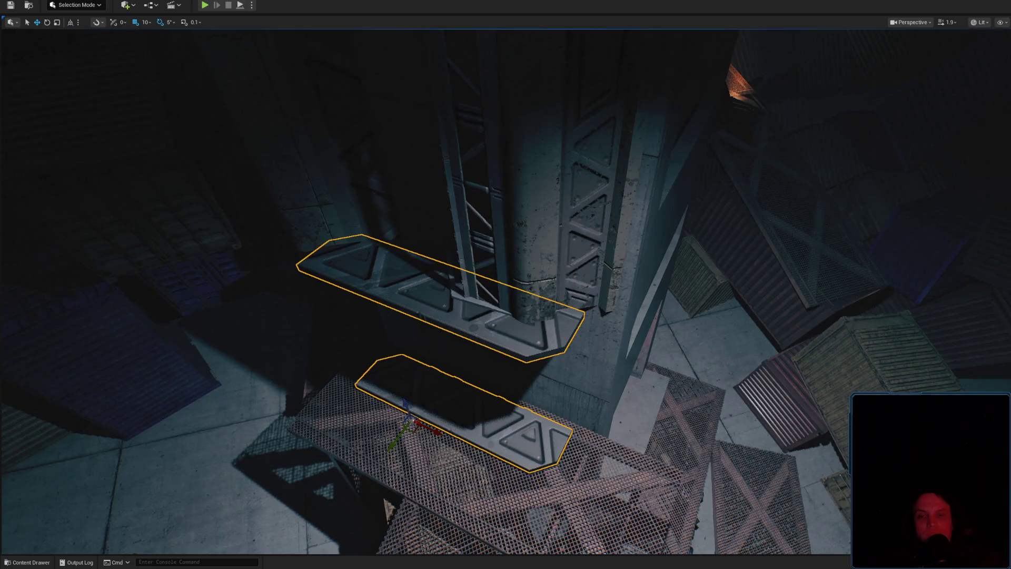
scroll(544, 378, down, 2)
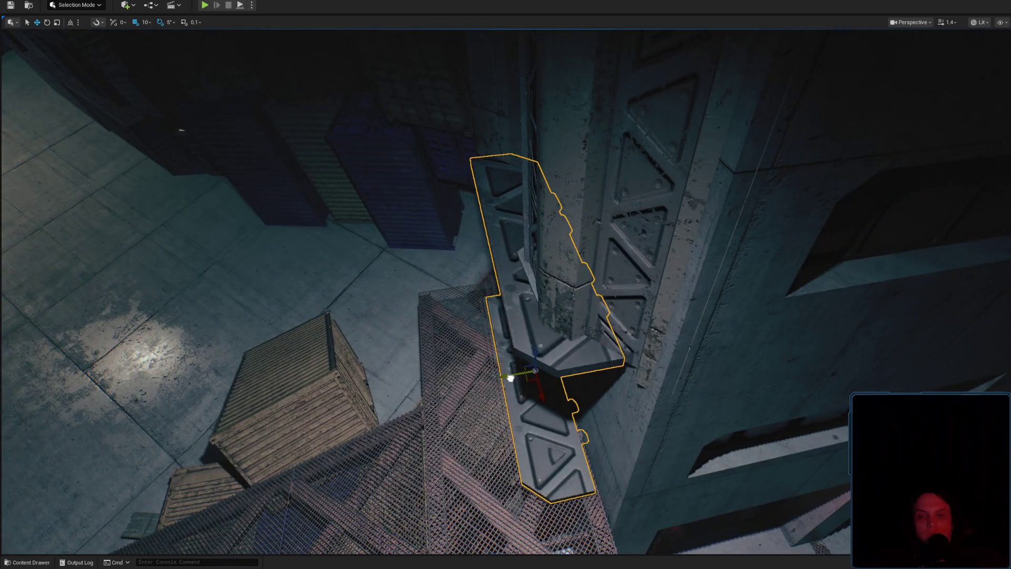
scroll(542, 384, down, 3)
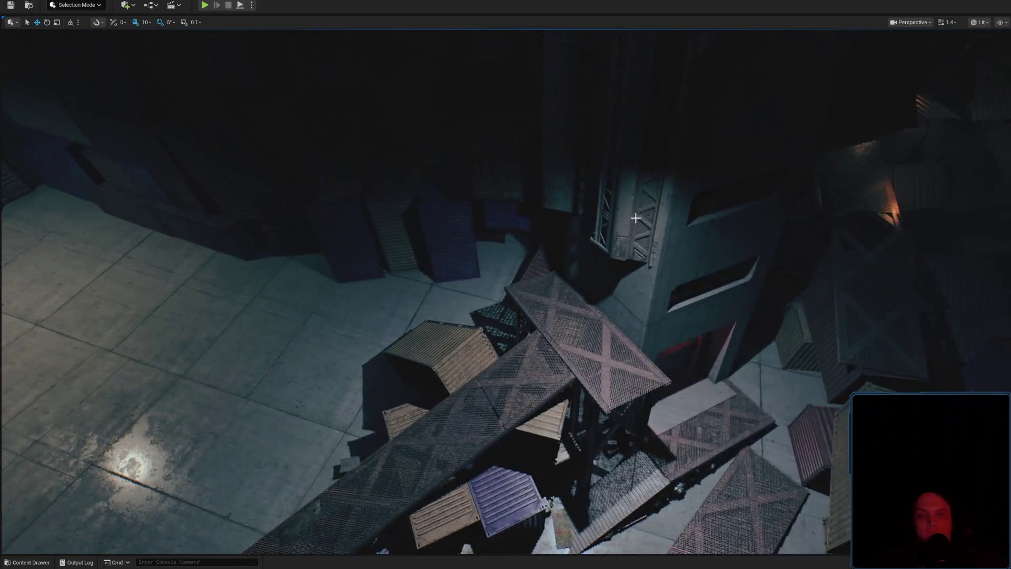
click(633, 216)
key(ctrl+b)
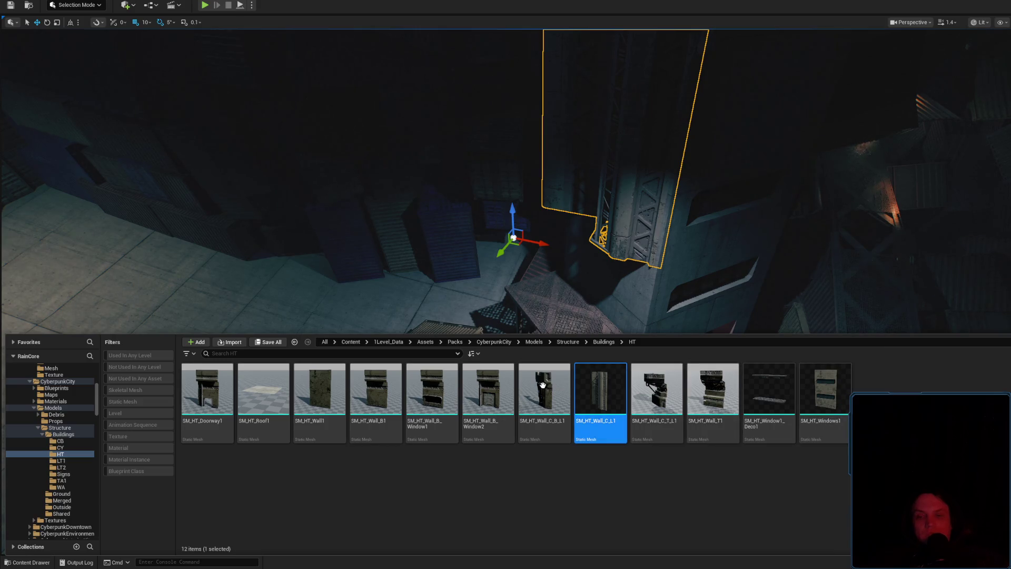
Add the SM_HT_Doorway1 module and move it across the floor toward the tower.
key(ctrl+space)
click(388, 293)
key(f)
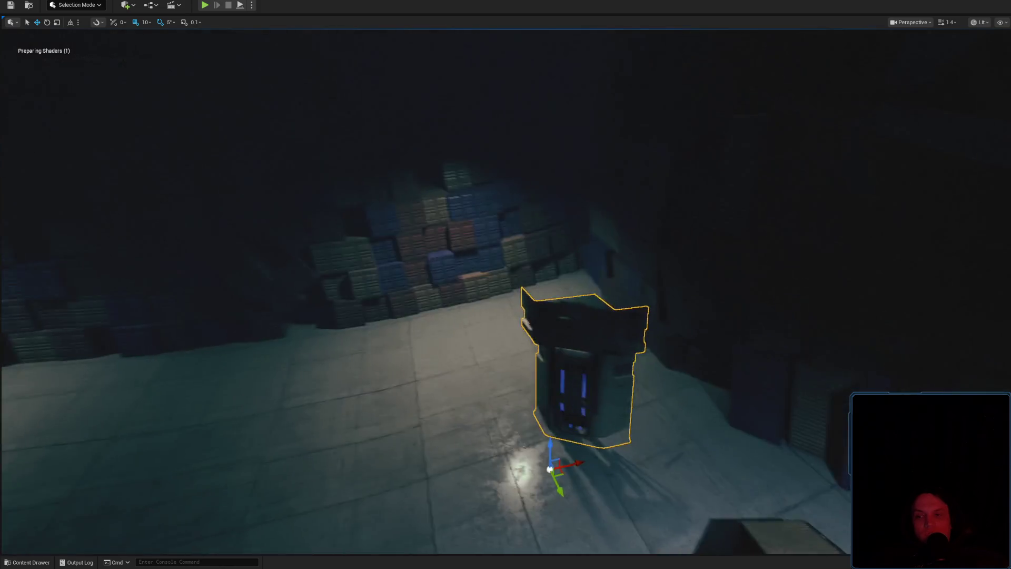
scroll(506, 289, up, 1)
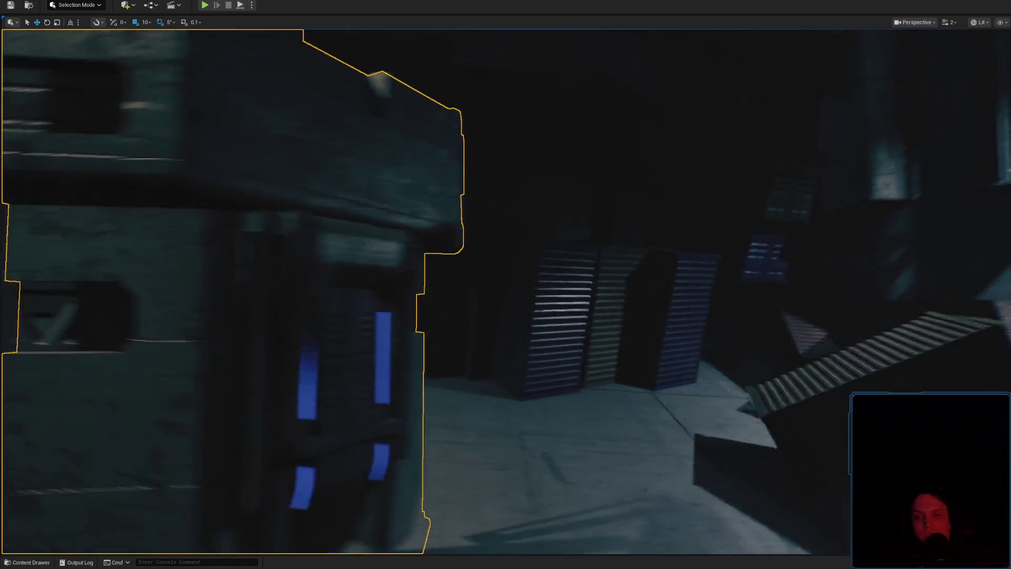
scroll(506, 290, up, 1)
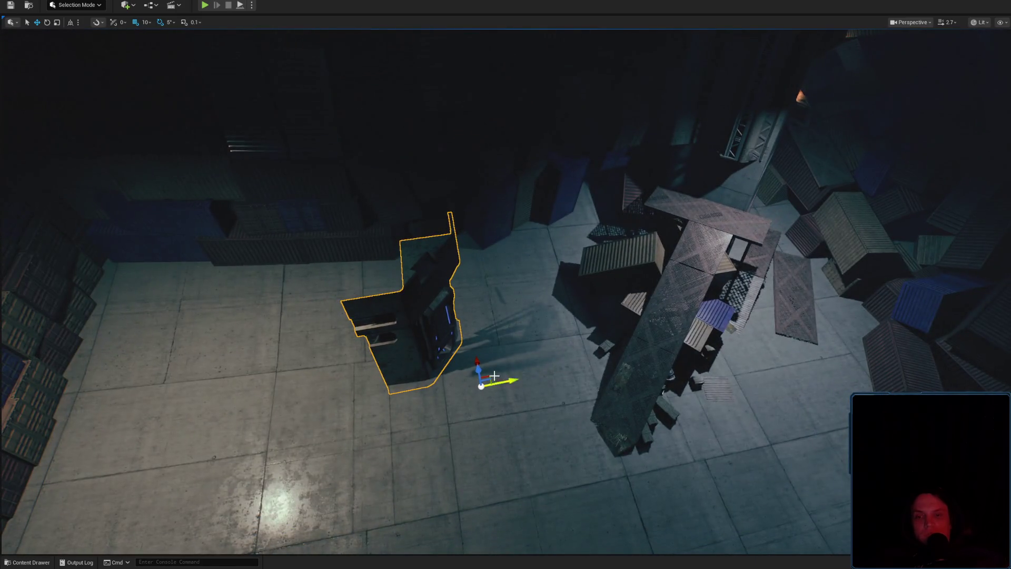
drag(495, 376, 713, 311)
Rotate the doorway 90° and set it against the tower base above the walkway.
drag(699, 354, 744, 318)
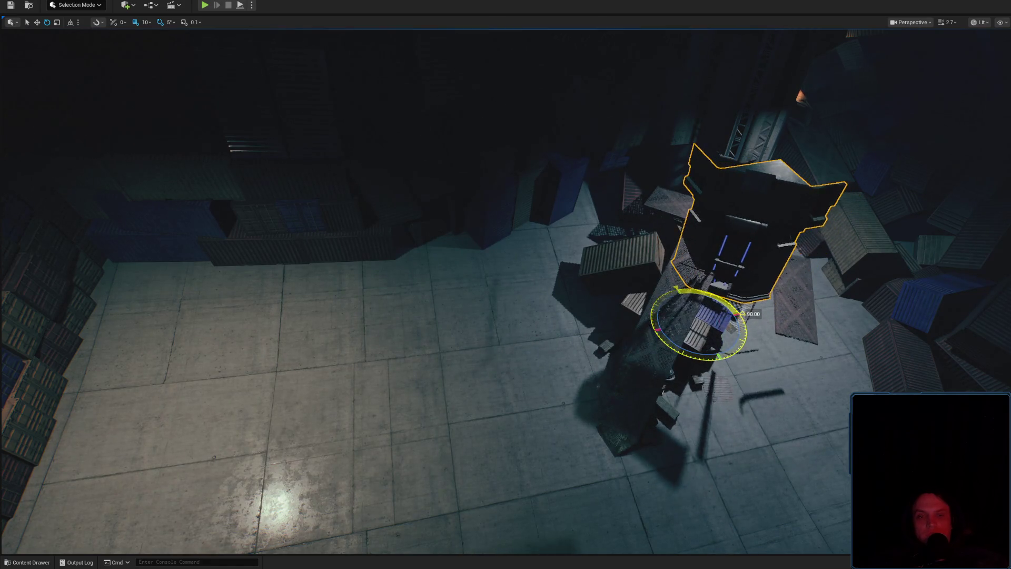
key(r)
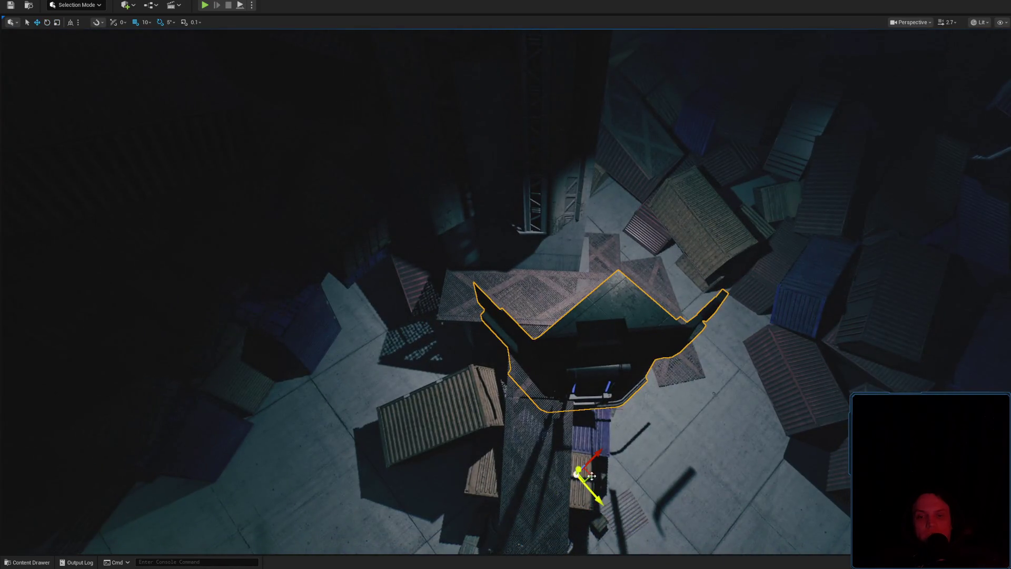
mouse_move(590, 476)
mouse_down()
mouse_move(558, 395)
mouse_move(528, 354)
mouse_move(520, 367)
mouse_move(541, 341)
mouse_move(509, 363)
mouse_move(495, 348)
mouse_move(490, 358)
mouse_move(513, 353)
mouse_up()
key(e)
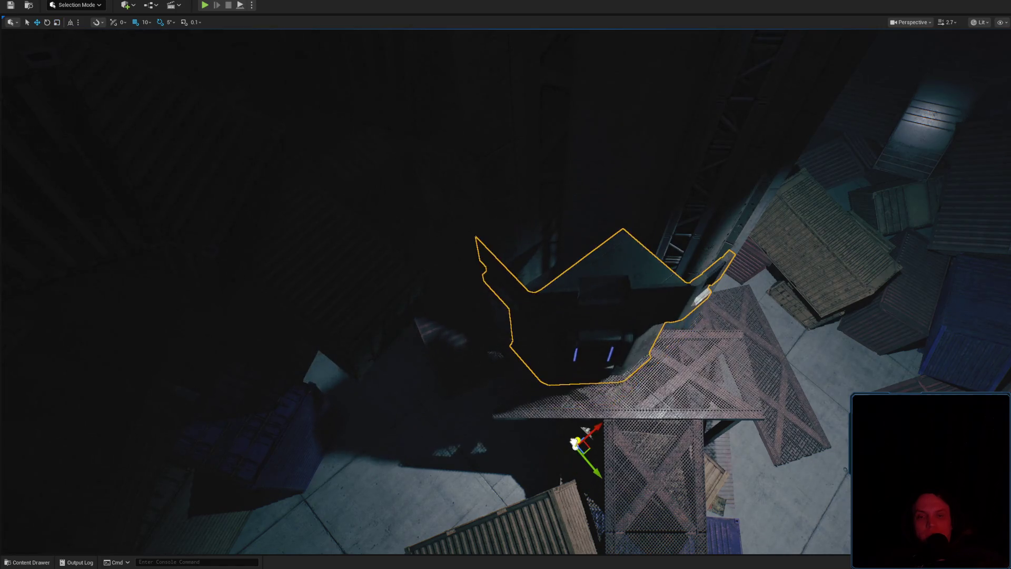
drag(409, 455, 409, 455)
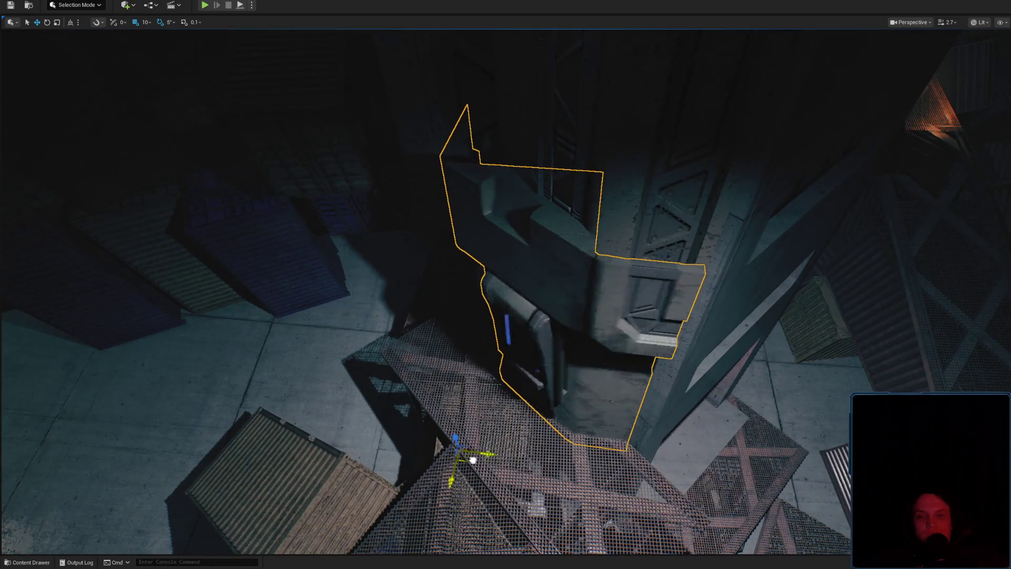
drag(475, 458, 496, 453)
key(e)
mouse_move(503, 435)
mouse_down()
mouse_move(494, 327)
mouse_move(491, 398)
mouse_move(490, 380)
mouse_up()
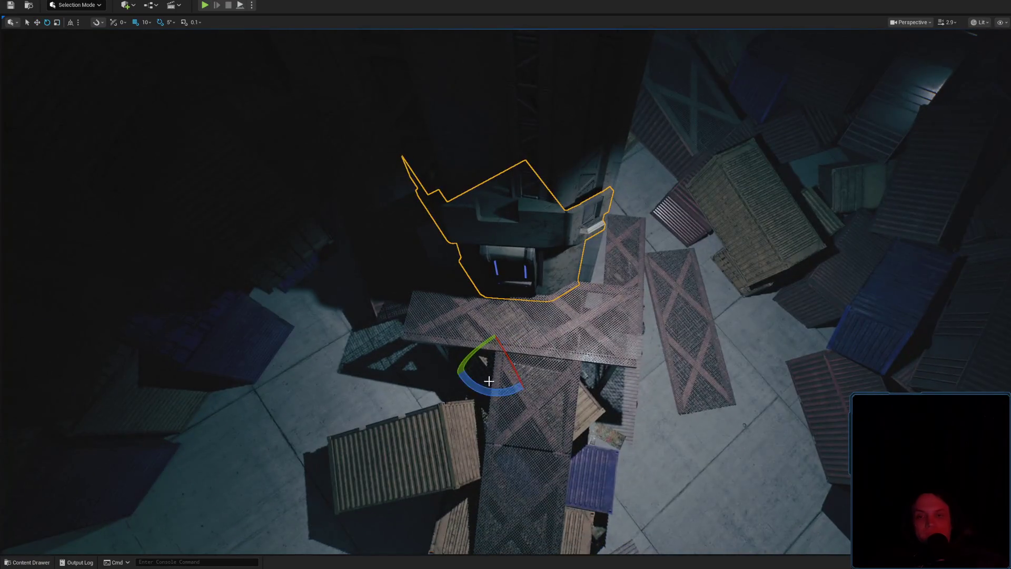
click(1002, 23)
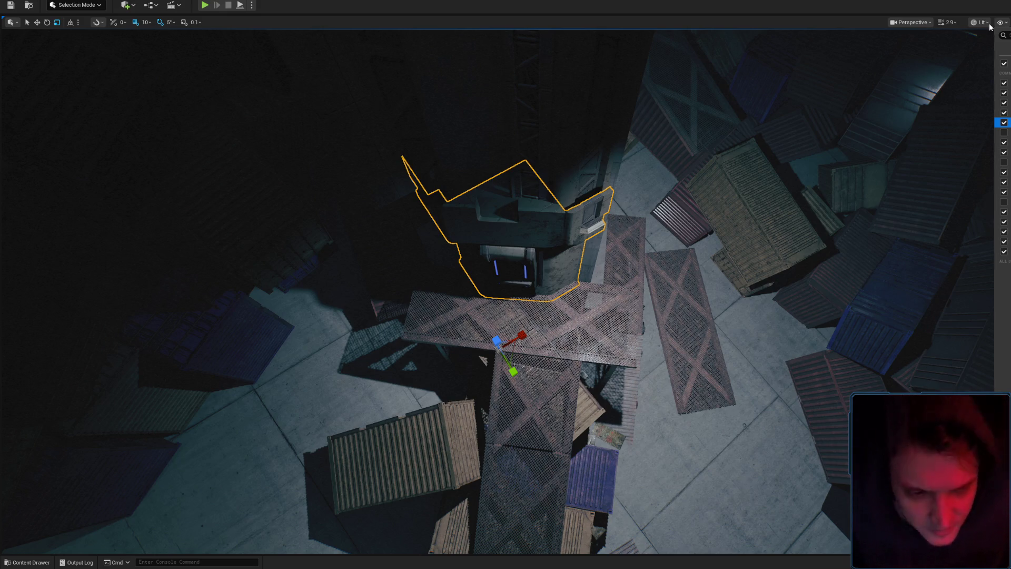
Save Level_3_Game using Save Selected in the Save Content dialog.
click(990, 28)
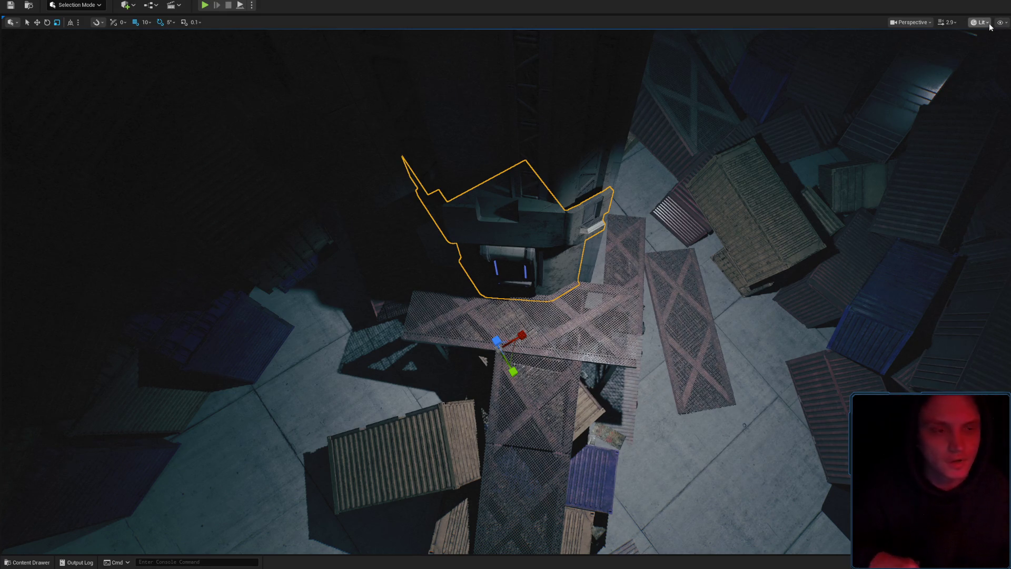
key(ctrl+shift+s)
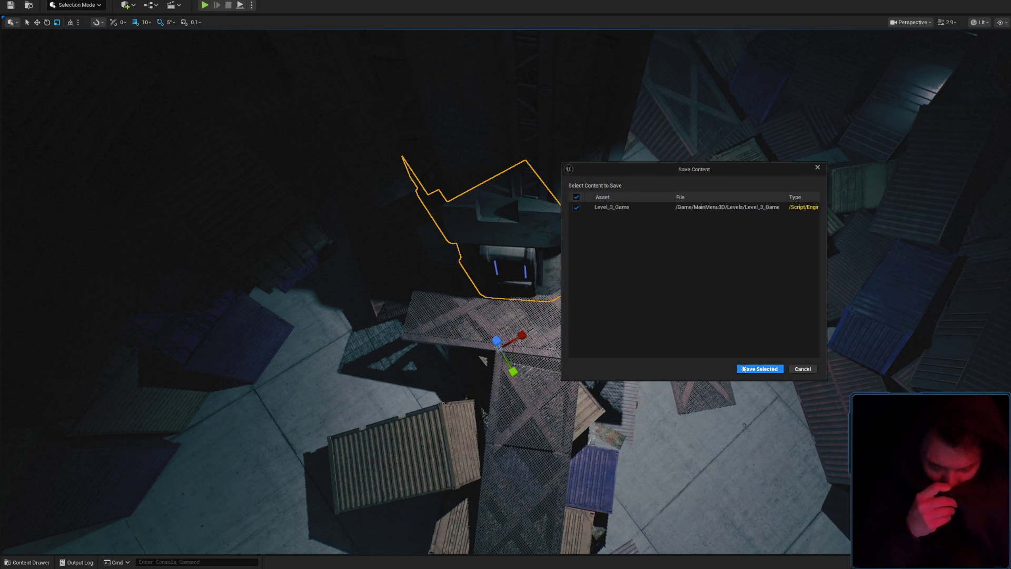
click(744, 369)
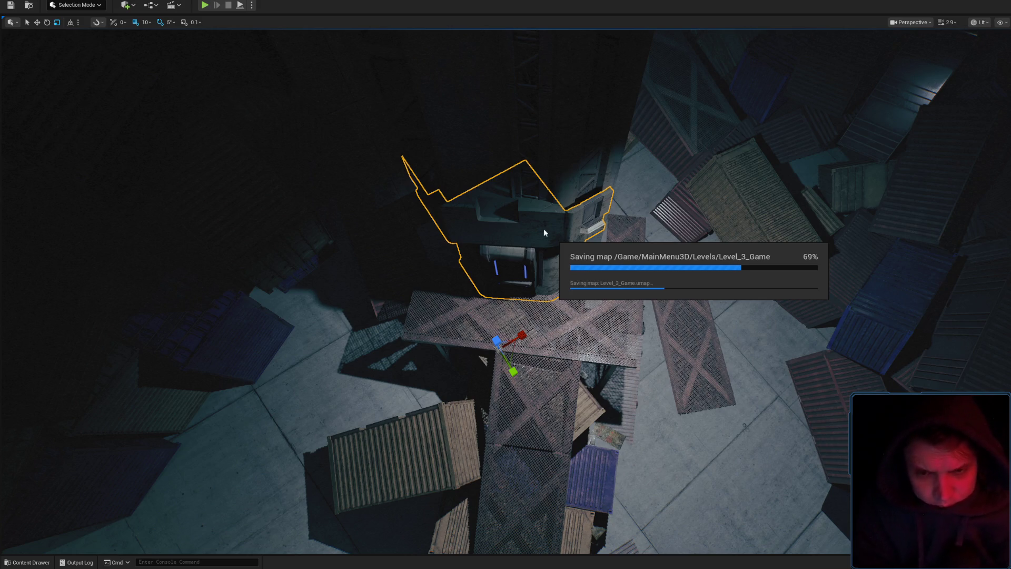
scroll(782, 214, down, 5)
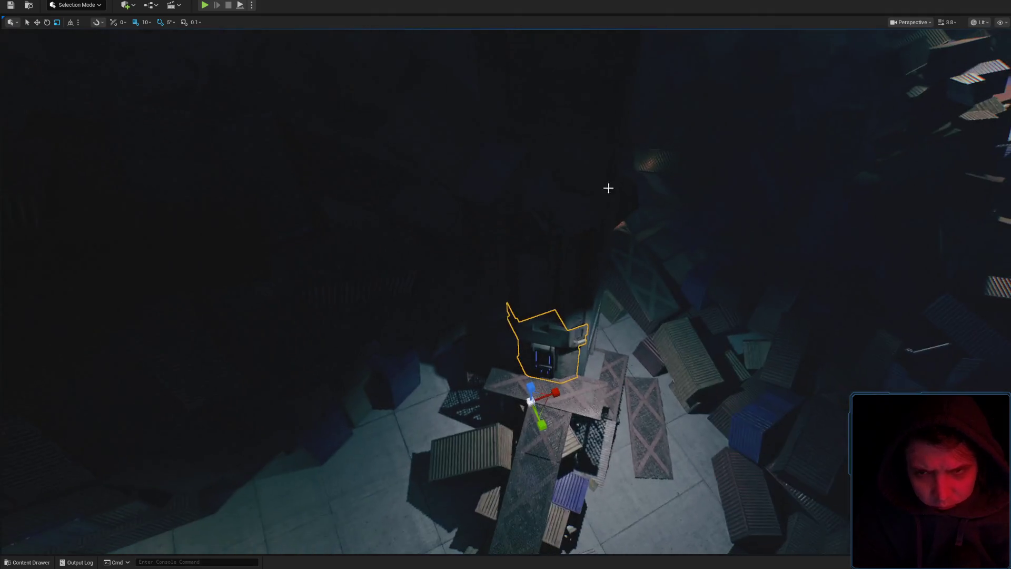
Reposition the point light to the left of the tower above the container pile.
click(589, 366)
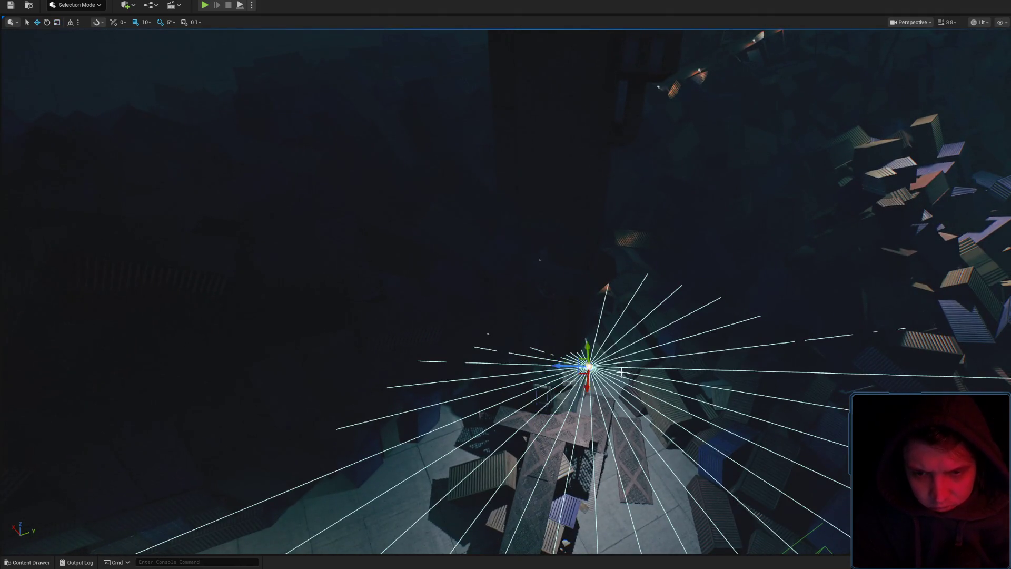
mouse_move(581, 371)
mouse_down()
mouse_move(400, 348)
mouse_move(420, 422)
mouse_up()
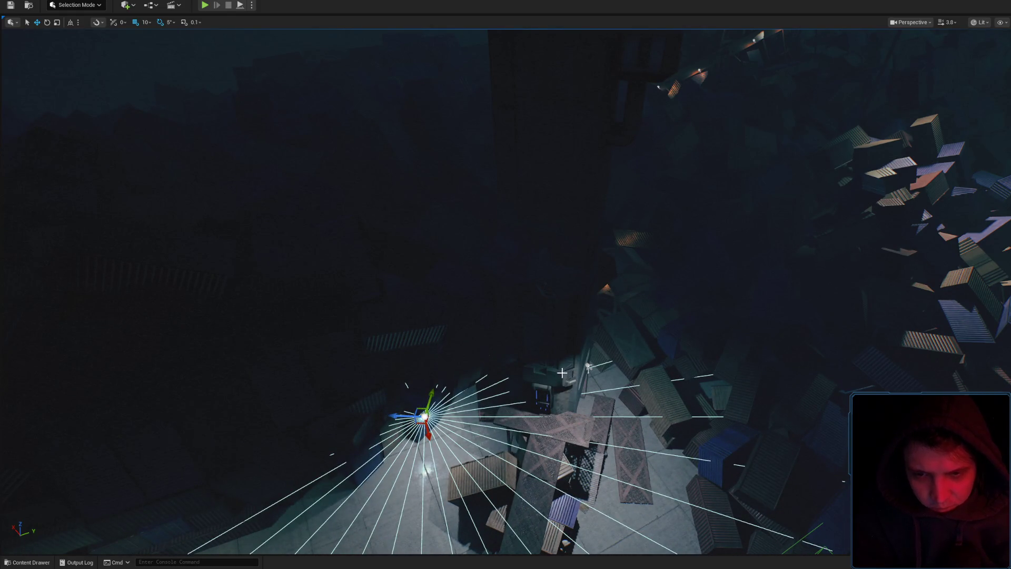
key(ctrl+z)
mouse_move(582, 362)
mouse_down()
mouse_move(469, 403)
mouse_move(414, 387)
mouse_move(443, 485)
mouse_move(445, 453)
mouse_up()
Shift the concrete block above the doorway left into line with the door and scale it taller.
scroll(463, 293, down, 5)
click(462, 293)
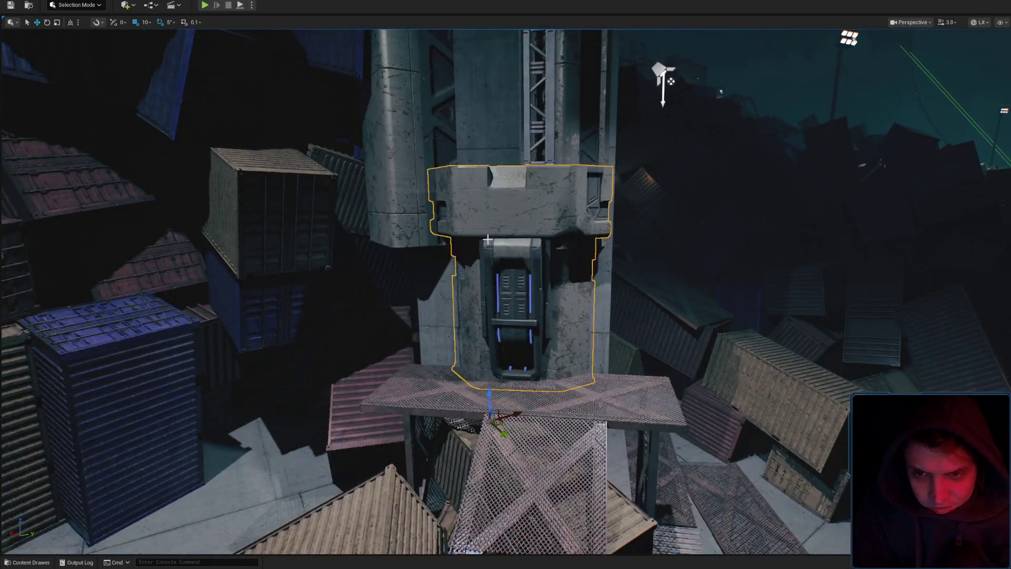
scroll(463, 293, up, 5)
scroll(463, 293, down, 3)
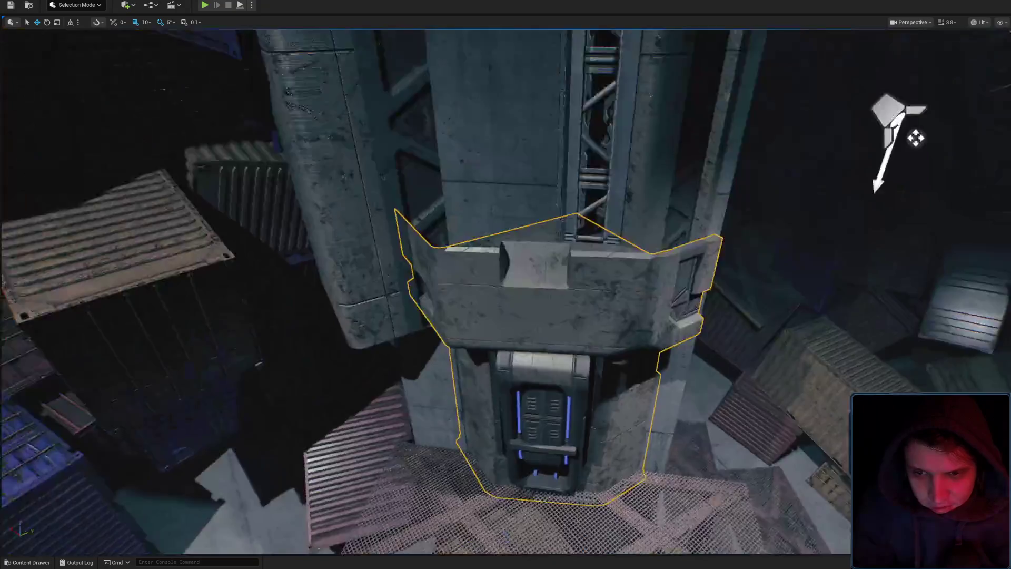
scroll(561, 343, down, 5)
scroll(560, 343, up, 2)
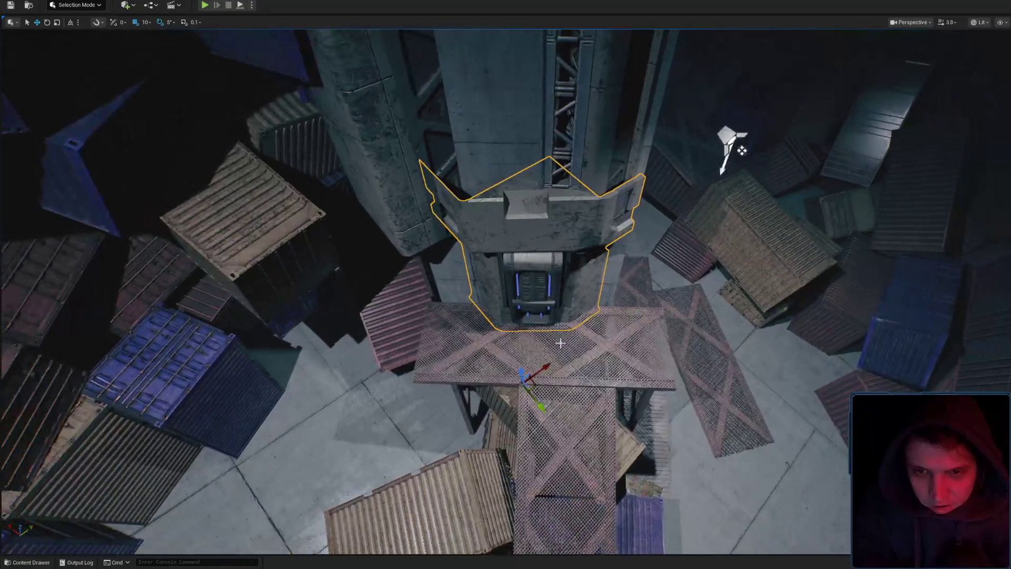
mouse_move(534, 387)
mouse_down()
mouse_move(510, 404)
mouse_move(498, 398)
mouse_move(508, 391)
mouse_up()
key(r)
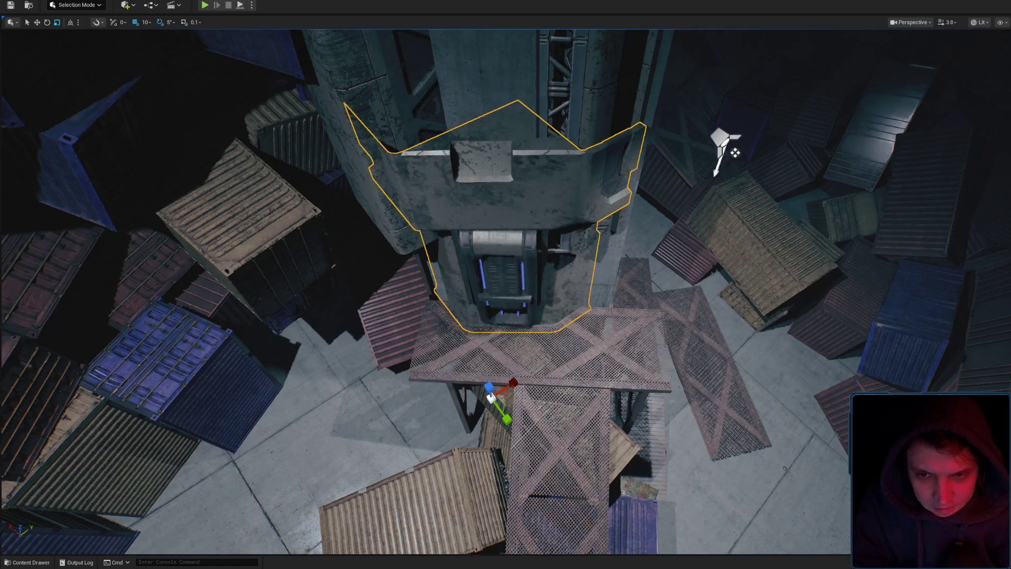
key(f)
Select the taller tower section and frame it up close.
scroll(506, 284, down, 5)
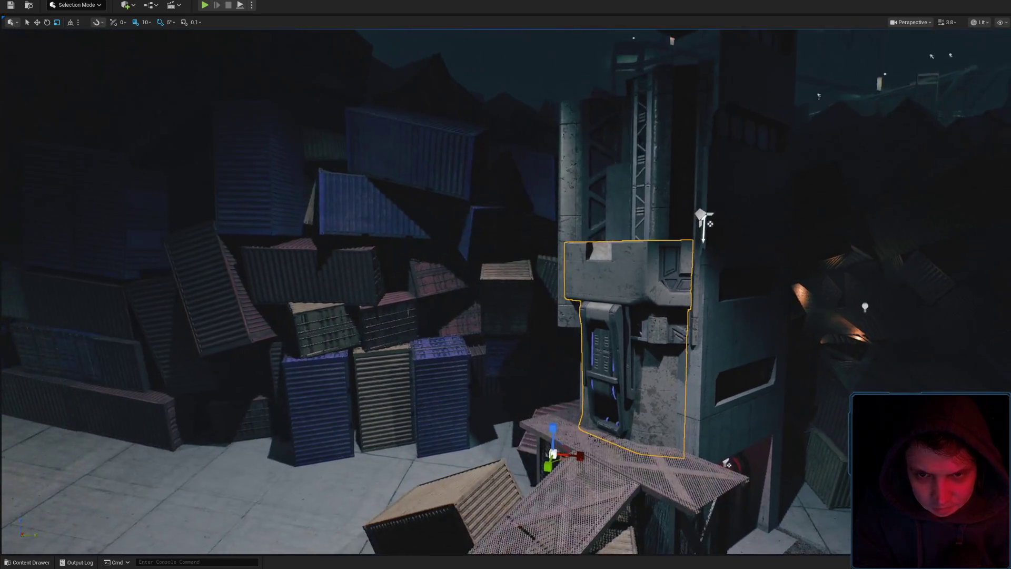
click(629, 271)
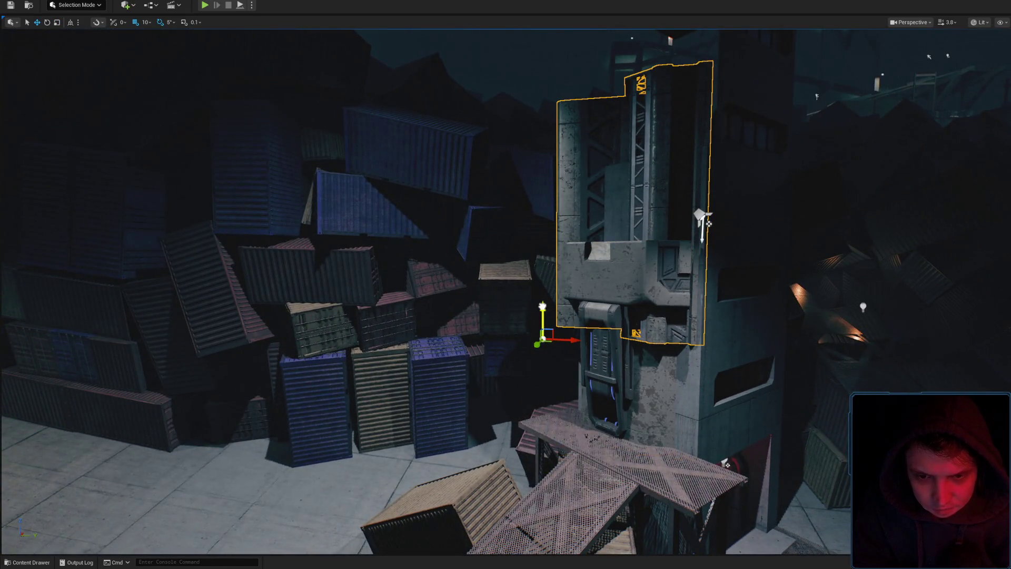
mouse_move(628, 271)
mouse_down()
mouse_move(596, 299)
mouse_move(476, 291)
mouse_up()
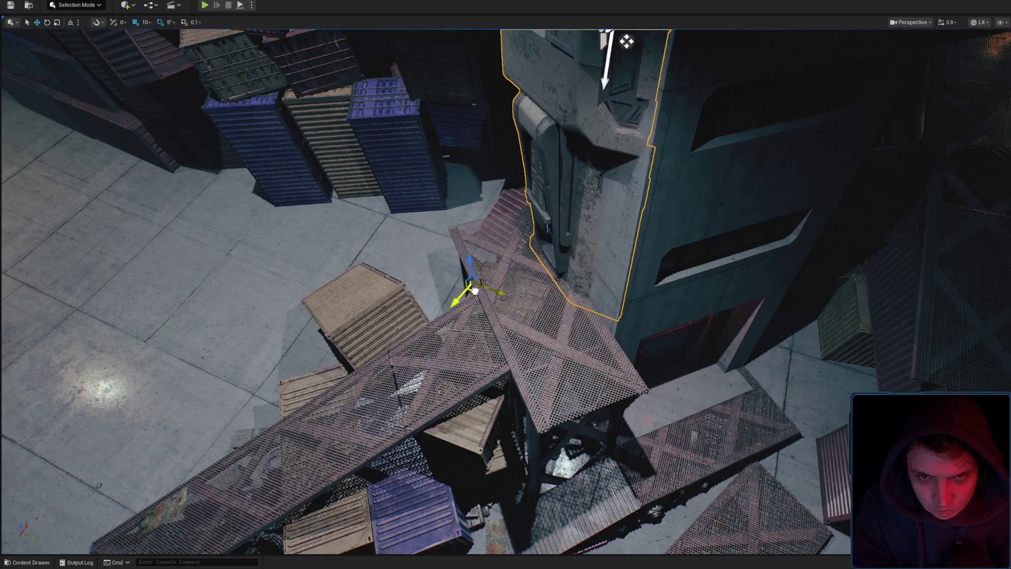
key(f)
scroll(537, 279, down, 4)
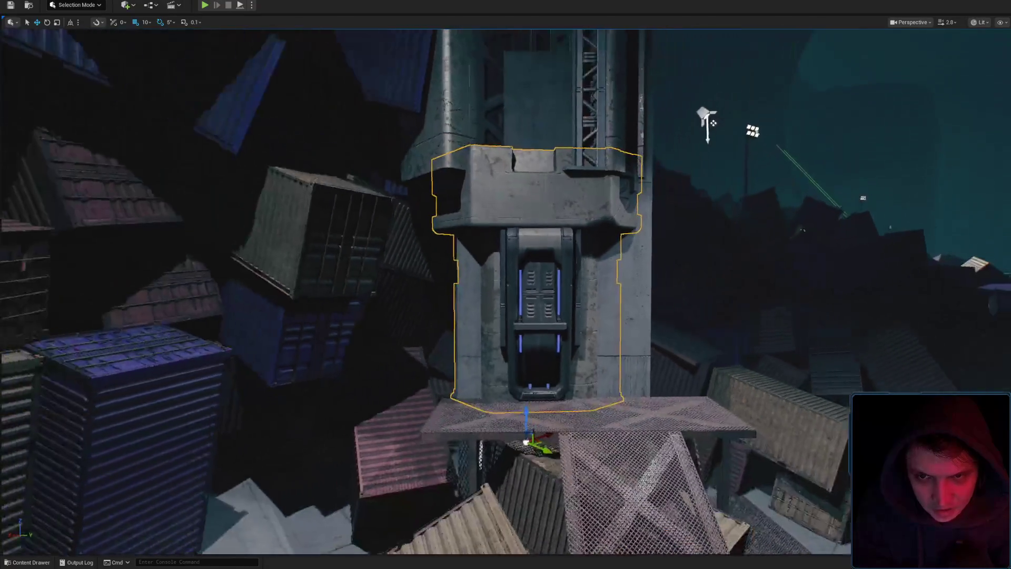
mouse_move(527, 316)
mouse_down()
mouse_move(507, 306)
mouse_move(506, 274)
mouse_move(490, 269)
mouse_move(482, 295)
mouse_move(535, 390)
mouse_move(501, 383)
mouse_move(548, 300)
mouse_move(579, 306)
mouse_up()
key(f)
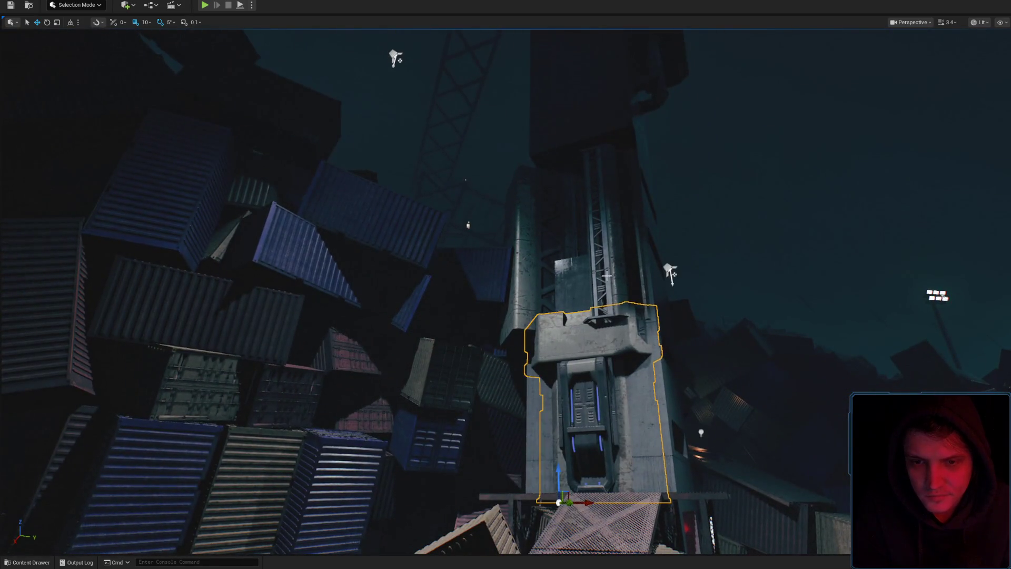
Inspect the upper truss tower section from several angles, then delete it.
click(606, 276)
drag(607, 276, 545, 283)
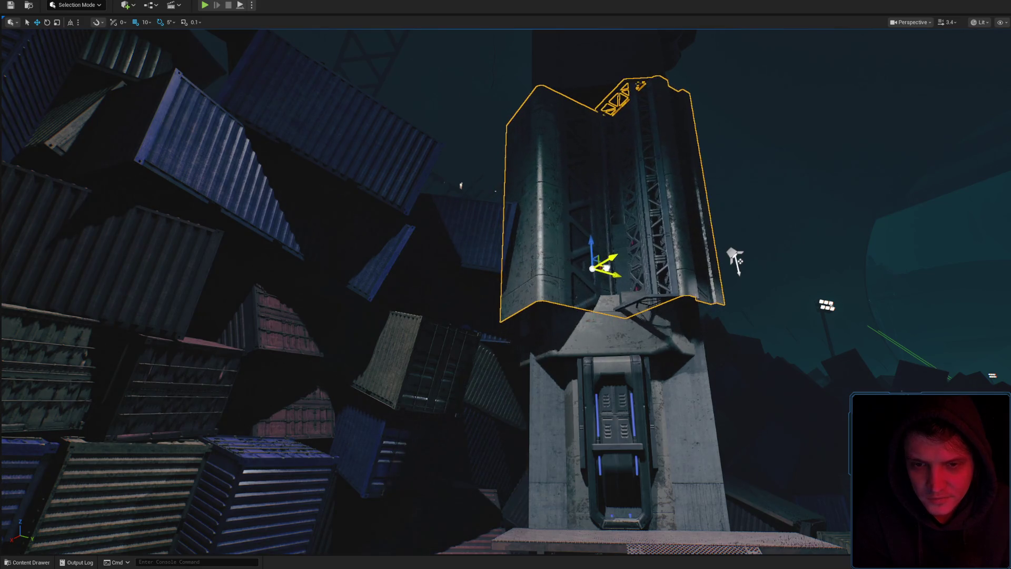
mouse_move(606, 269)
mouse_down()
mouse_move(605, 258)
mouse_move(658, 253)
mouse_move(605, 253)
mouse_up()
drag(522, 284, 518, 285)
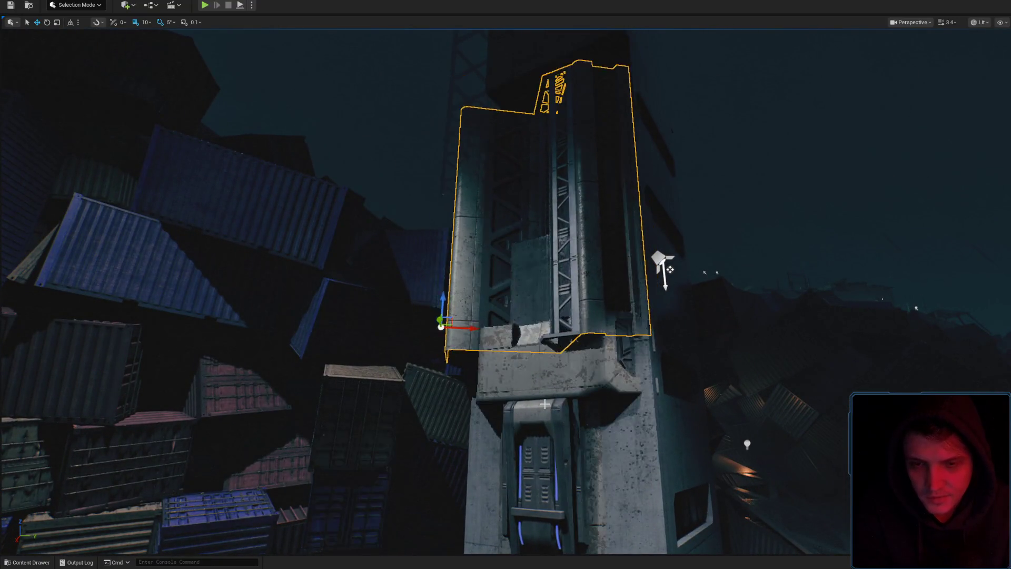
drag(571, 369, 470, 271)
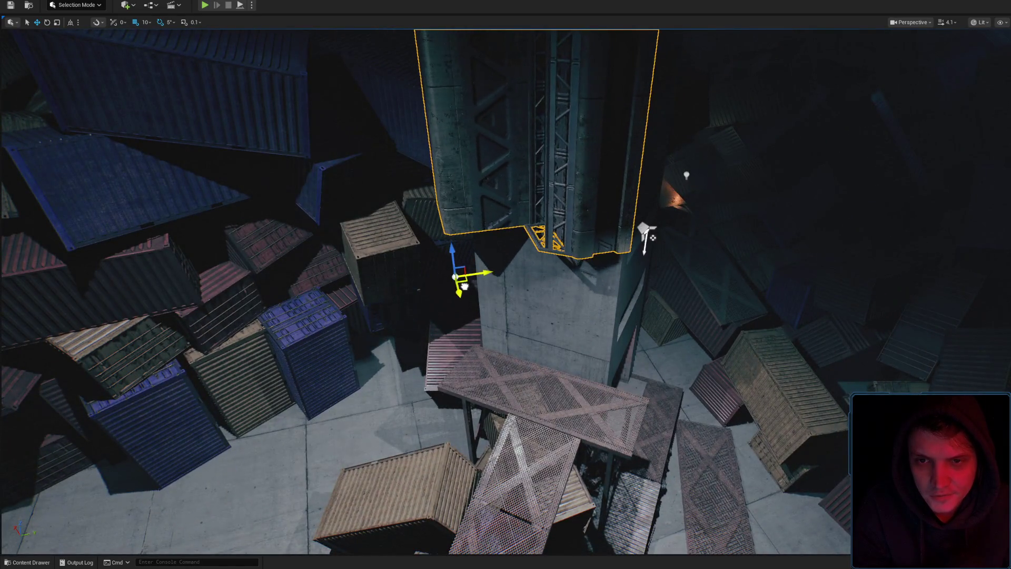
mouse_move(470, 271)
mouse_down()
mouse_move(453, 263)
mouse_move(514, 282)
mouse_move(508, 246)
mouse_up()
drag(493, 208, 484, 216)
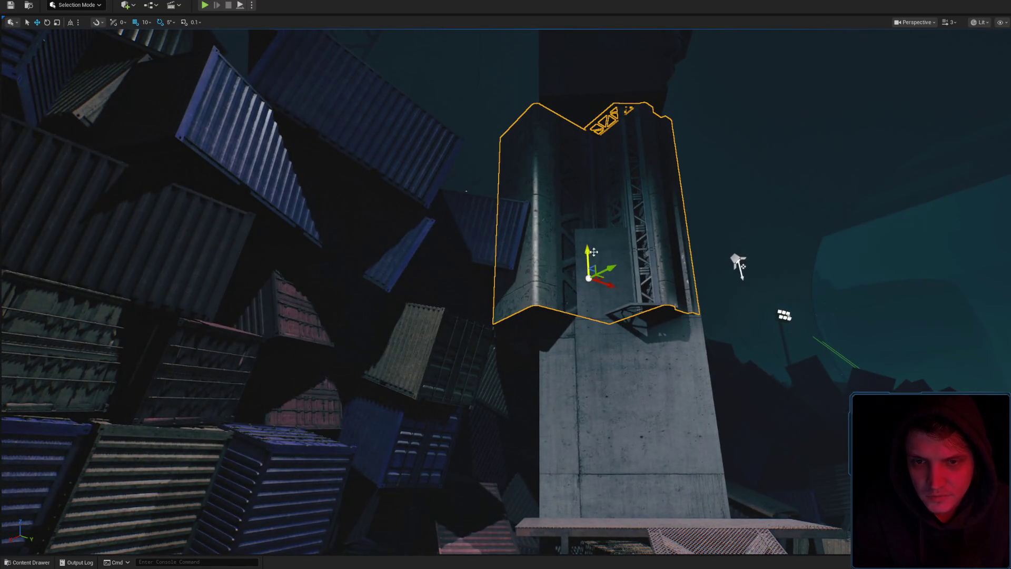
mouse_move(581, 234)
mouse_down()
mouse_move(534, 247)
mouse_move(533, 260)
mouse_move(536, 246)
mouse_up()
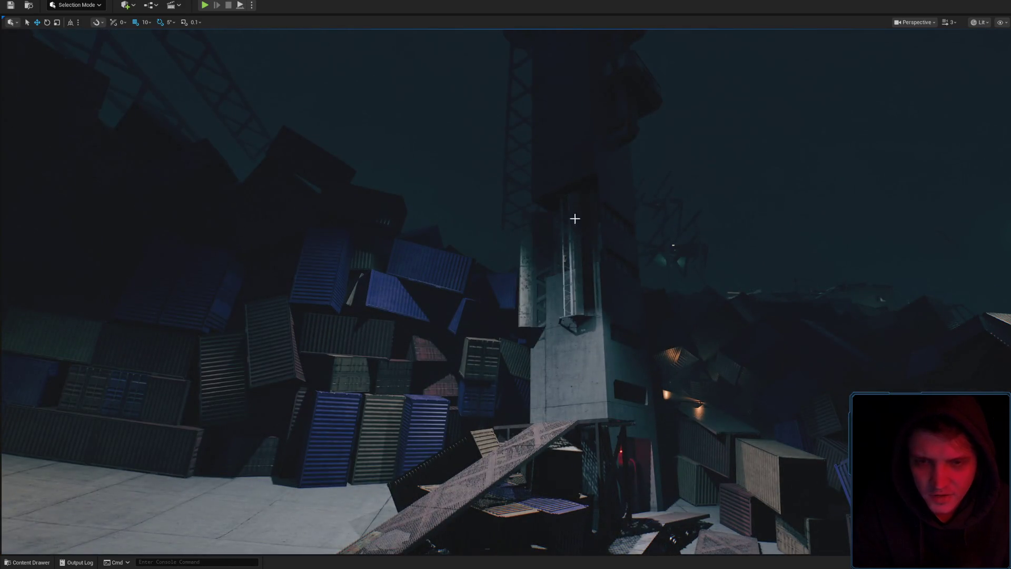
key(Delete)
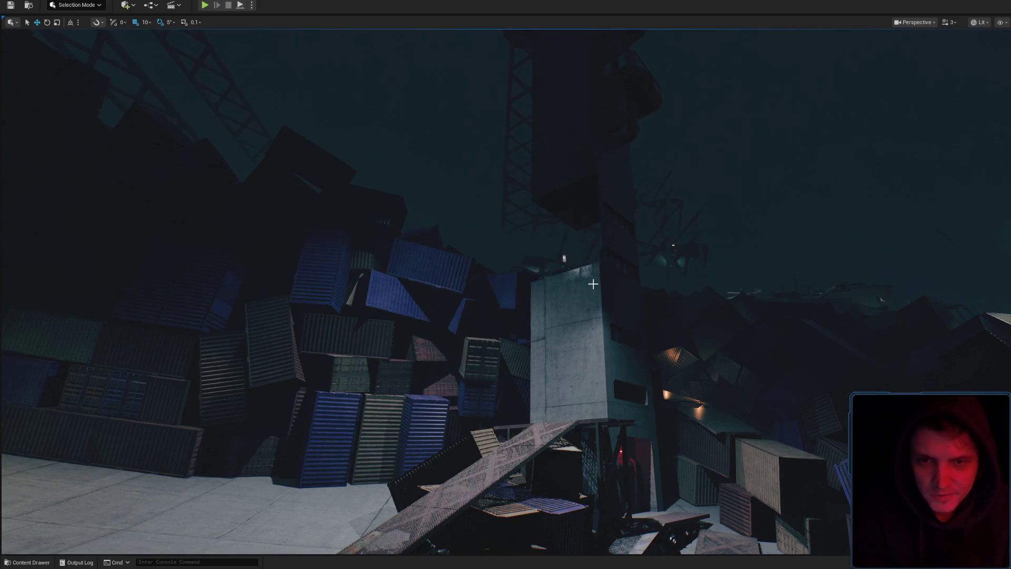
Duplicate the tall concrete pillar beside the original with Ctrl+D.
drag(599, 331, 614, 272)
drag(517, 358, 526, 341)
key(ctrl+d)
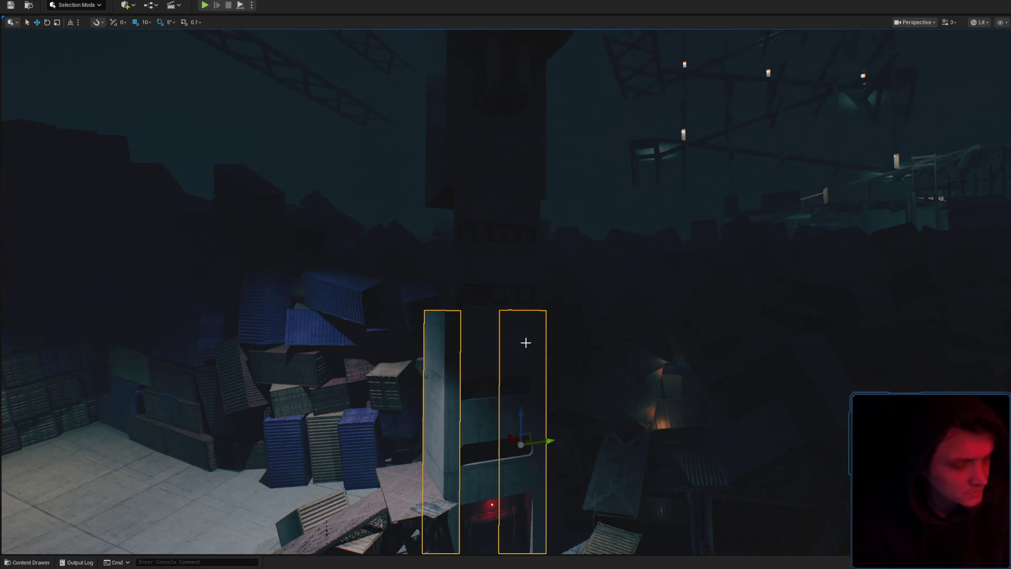
drag(495, 244, 504, 273)
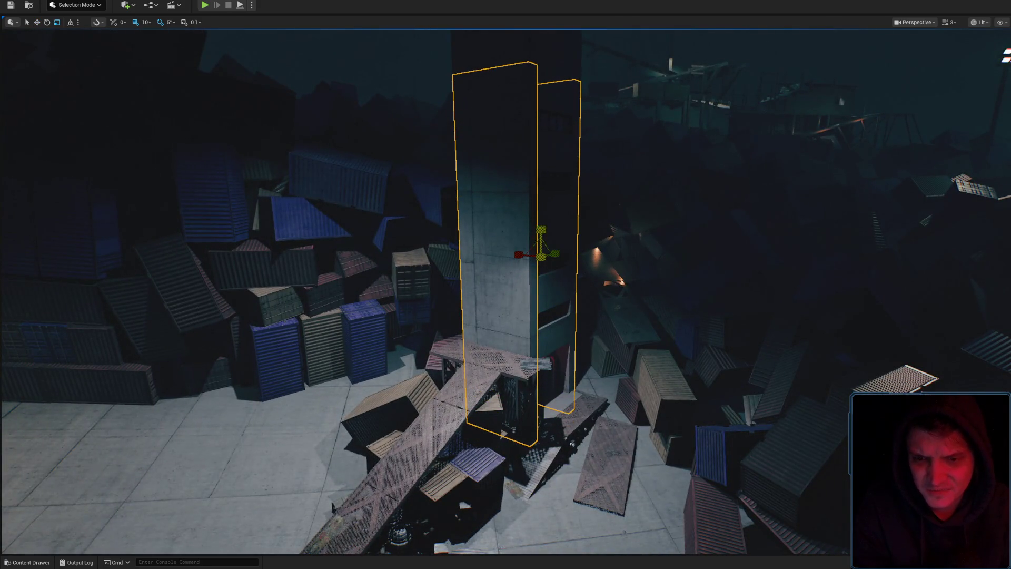
Pull back to view the whole tower and select the concrete pillar for moving.
drag(566, 253, 567, 253)
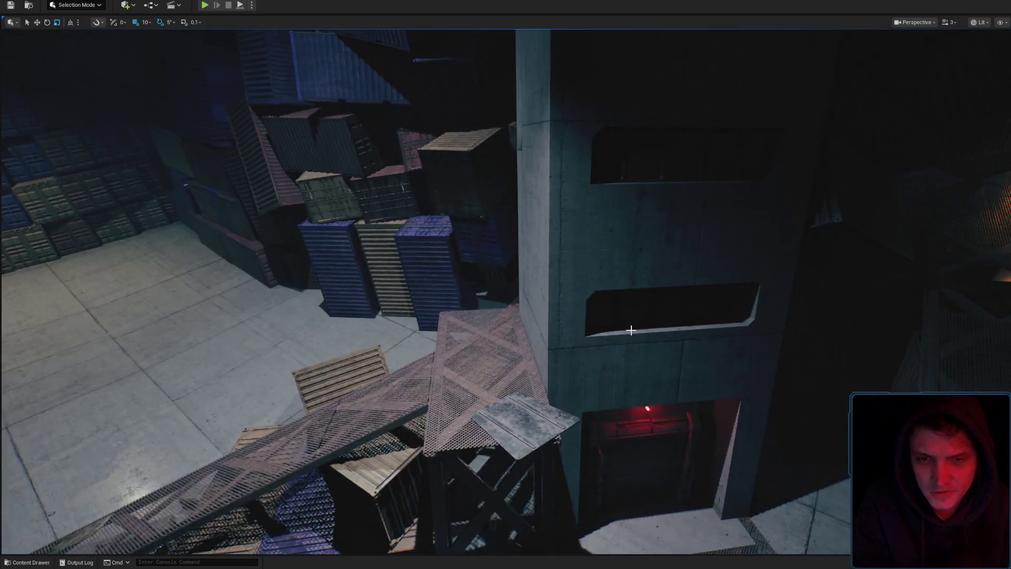
scroll(629, 324, up, 1)
mouse_move(631, 329)
mouse_down()
mouse_move(627, 319)
mouse_move(519, 327)
mouse_move(515, 358)
mouse_move(530, 318)
mouse_move(542, 329)
mouse_move(508, 342)
mouse_up()
click(519, 327)
key(w)
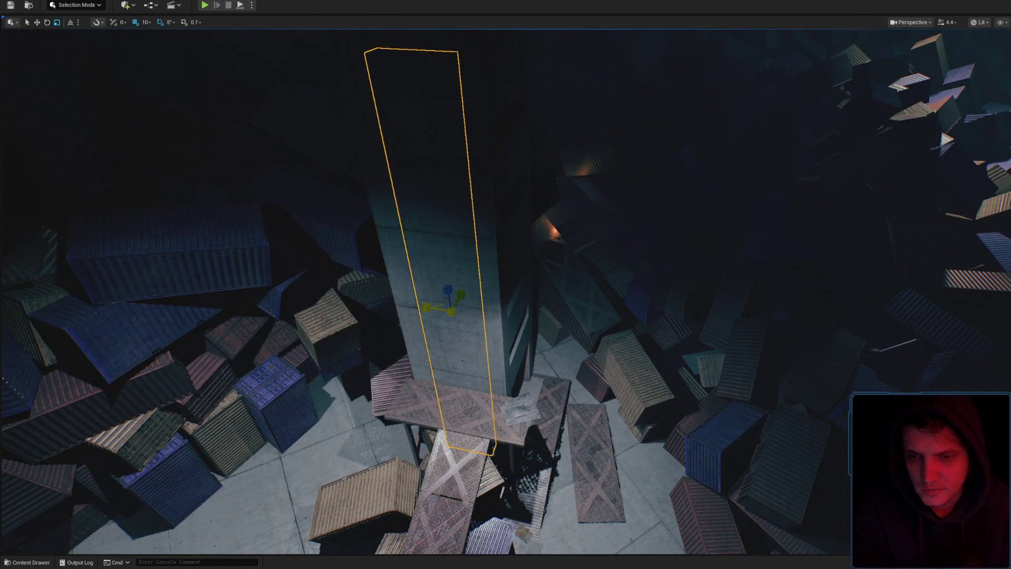
Begin thinning the pillar copy and swing to a side-on view of it.
drag(509, 341, 509, 337)
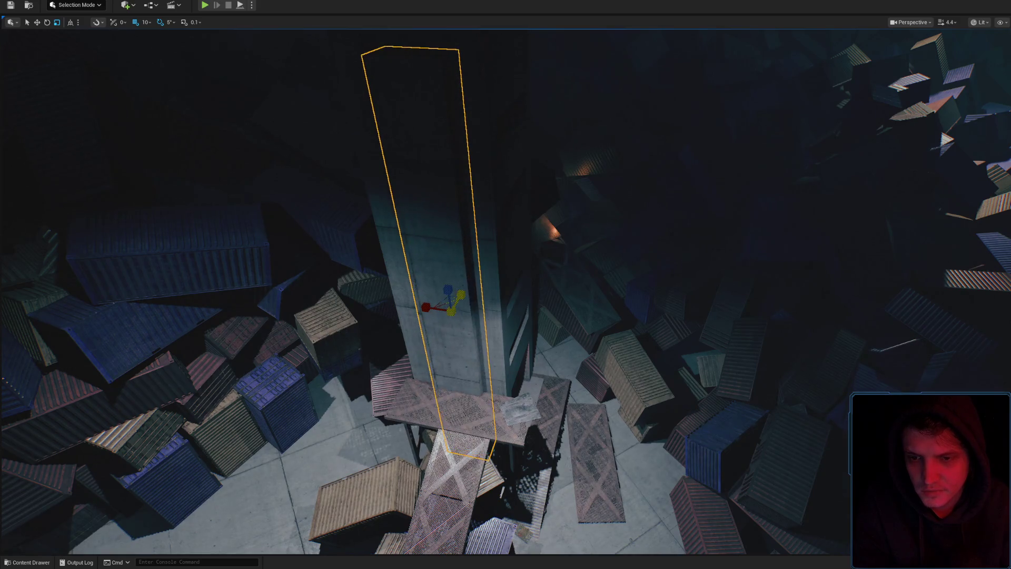
drag(423, 304, 426, 305)
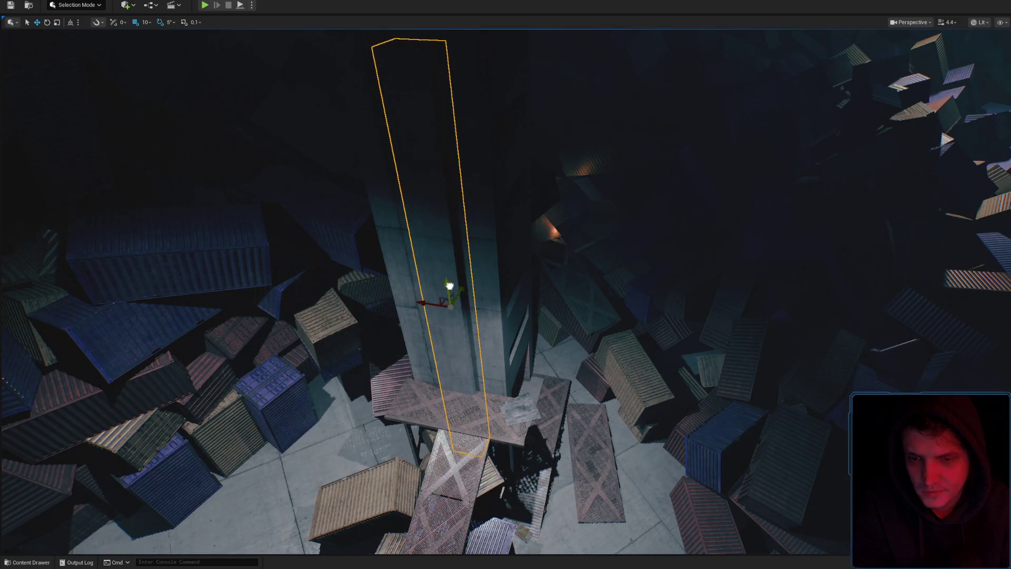
drag(419, 146, 545, 287)
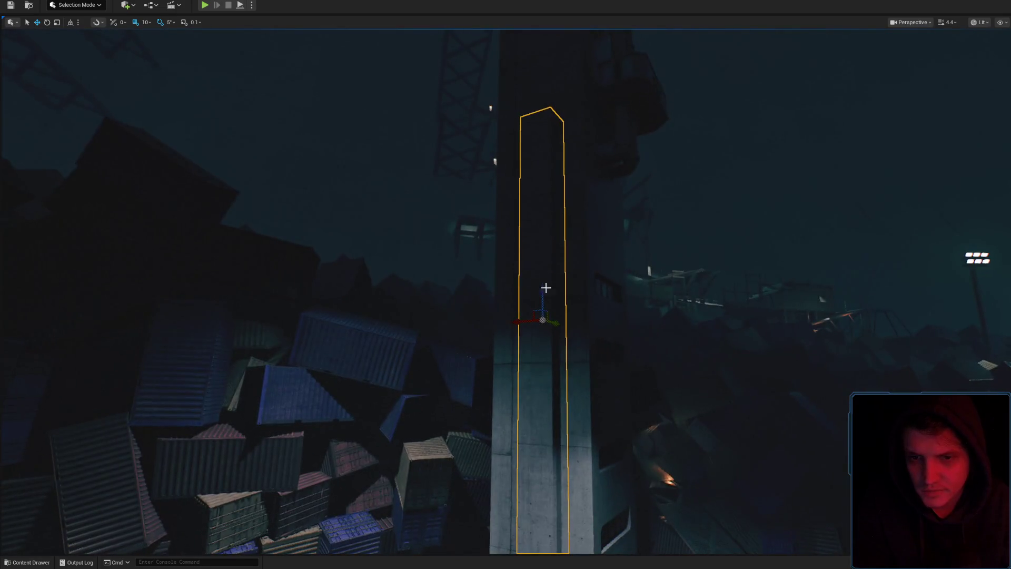
scroll(537, 256, down, 5)
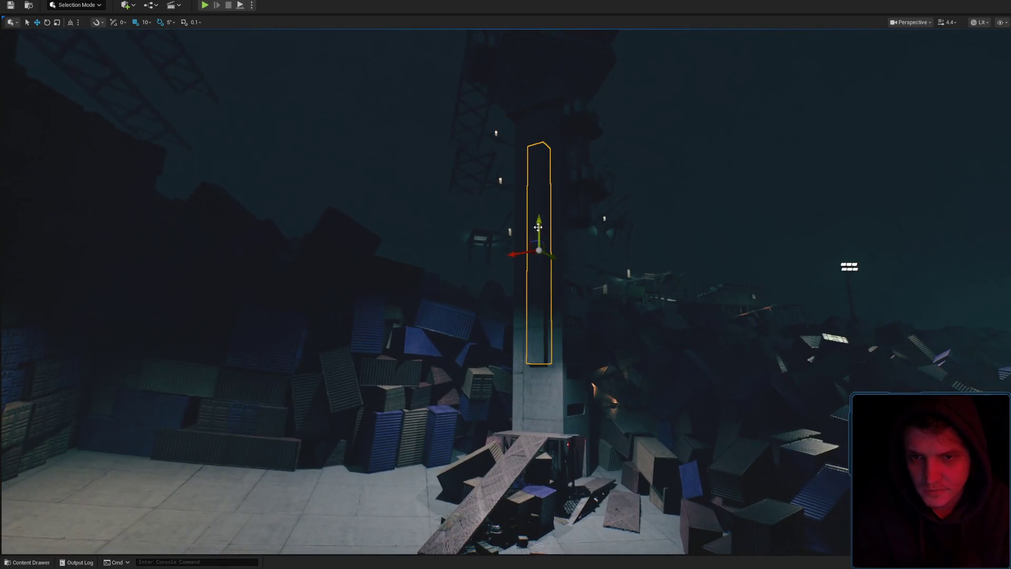
mouse_move(533, 183)
mouse_down()
mouse_move(509, 228)
mouse_move(524, 233)
mouse_move(539, 219)
mouse_up()
key(r)
key(w)
drag(568, 280, 563, 289)
Narrow the pillar's width and slide it left onto the tower face.
key(e)
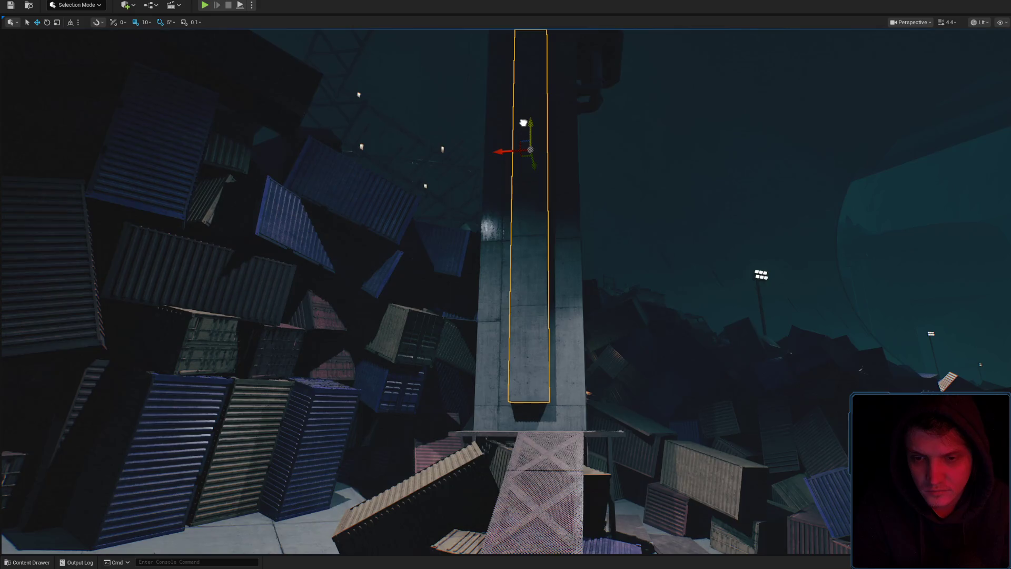
mouse_move(524, 123)
mouse_down()
mouse_move(507, 198)
mouse_move(479, 213)
mouse_move(569, 160)
mouse_up()
key(r)
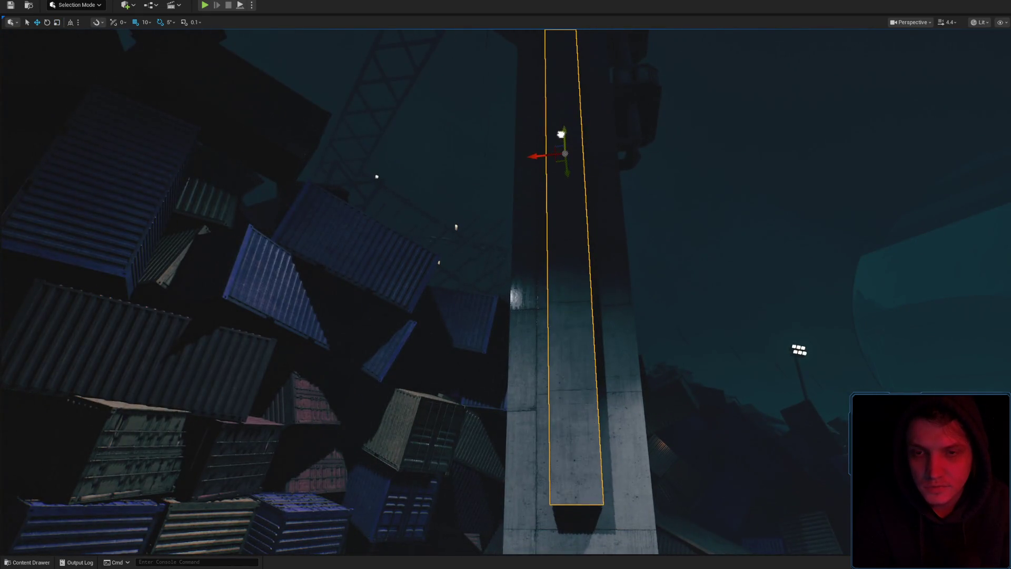
drag(538, 154, 543, 154)
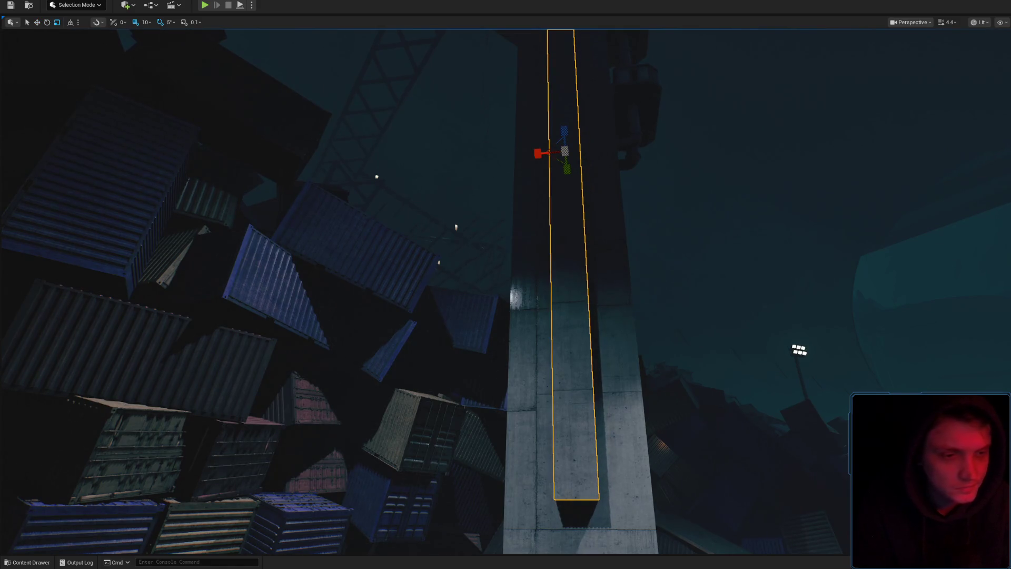
mouse_move(543, 154)
mouse_down()
mouse_move(679, 294)
mouse_move(554, 235)
mouse_up()
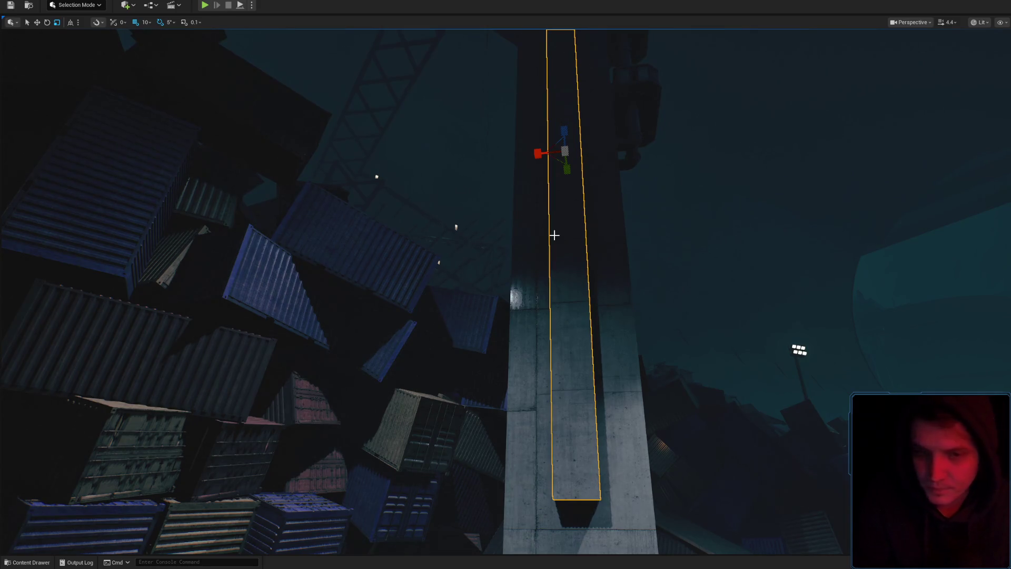
key(w)
drag(501, 154, 474, 153)
Shift the first rib sideways and adjust its width on the tower face.
scroll(602, 114, down, 1)
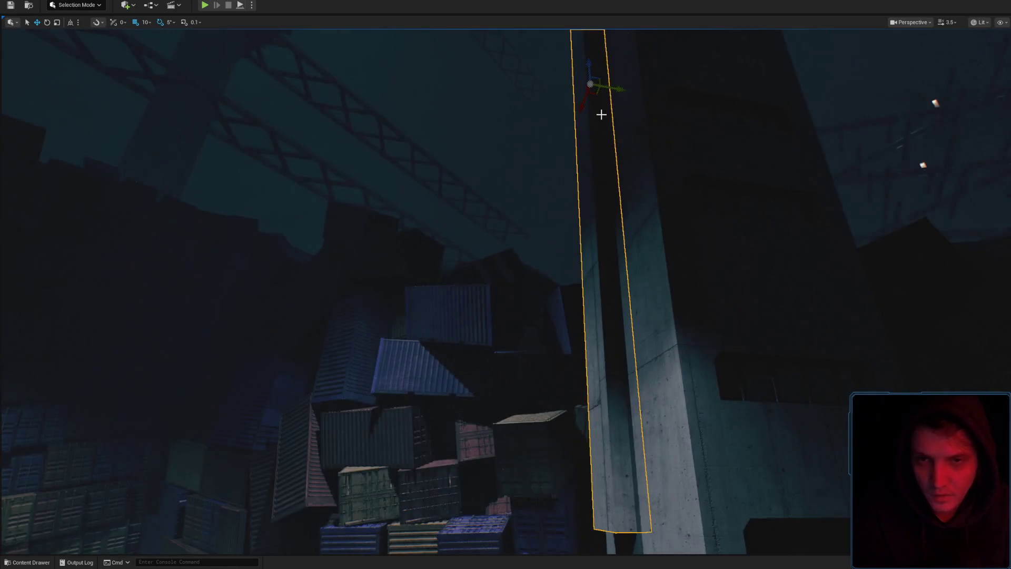
drag(625, 90, 768, 282)
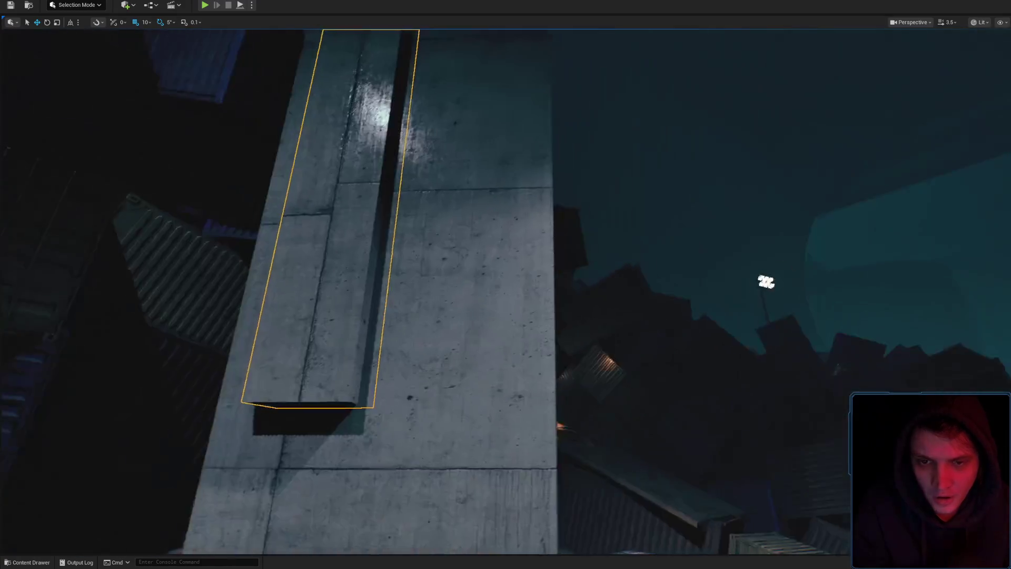
scroll(566, 156, down, 3)
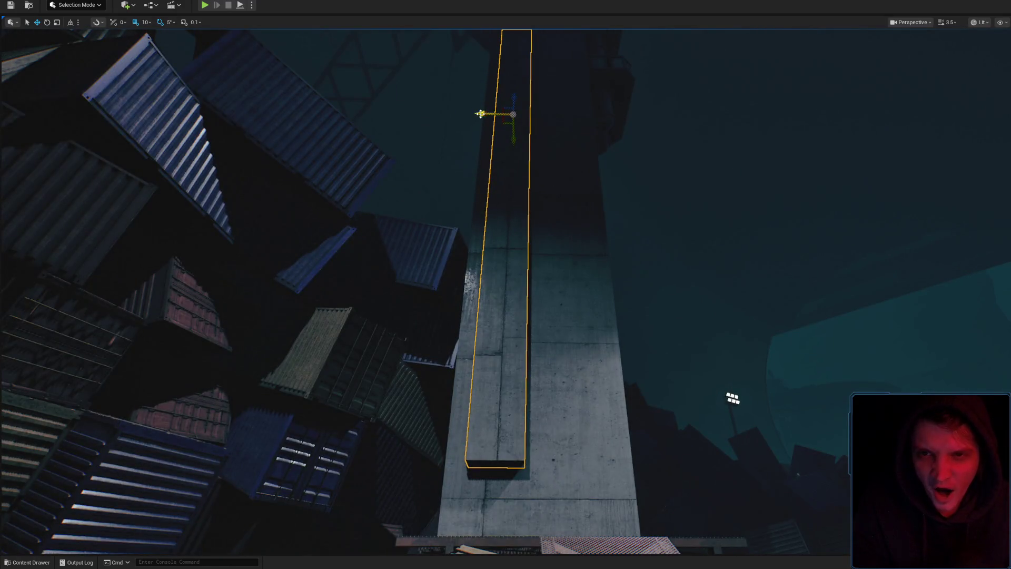
mouse_move(480, 113)
mouse_down()
mouse_move(536, 123)
mouse_move(563, 63)
mouse_move(627, 158)
mouse_up()
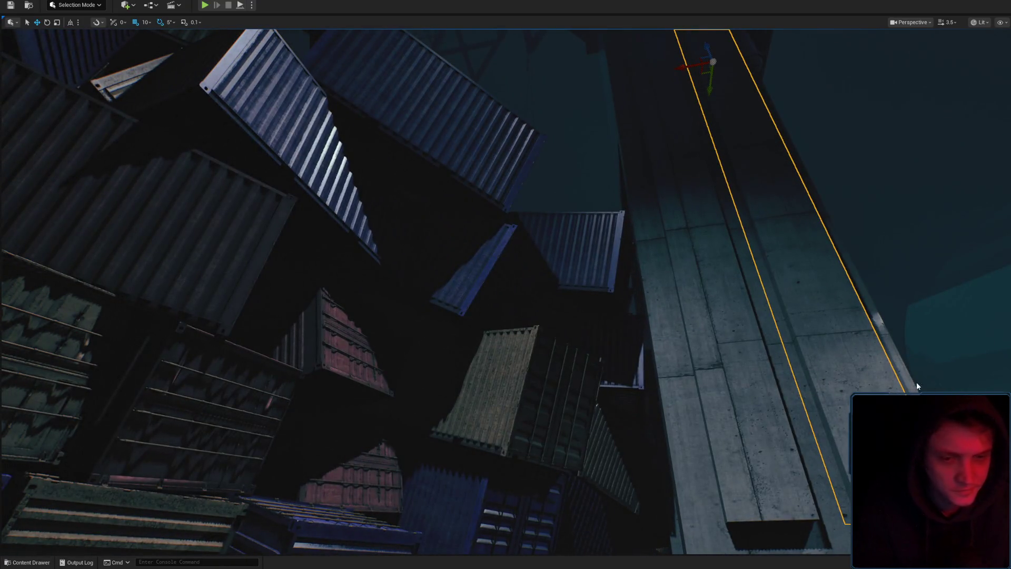
drag(917, 386, 979, 421)
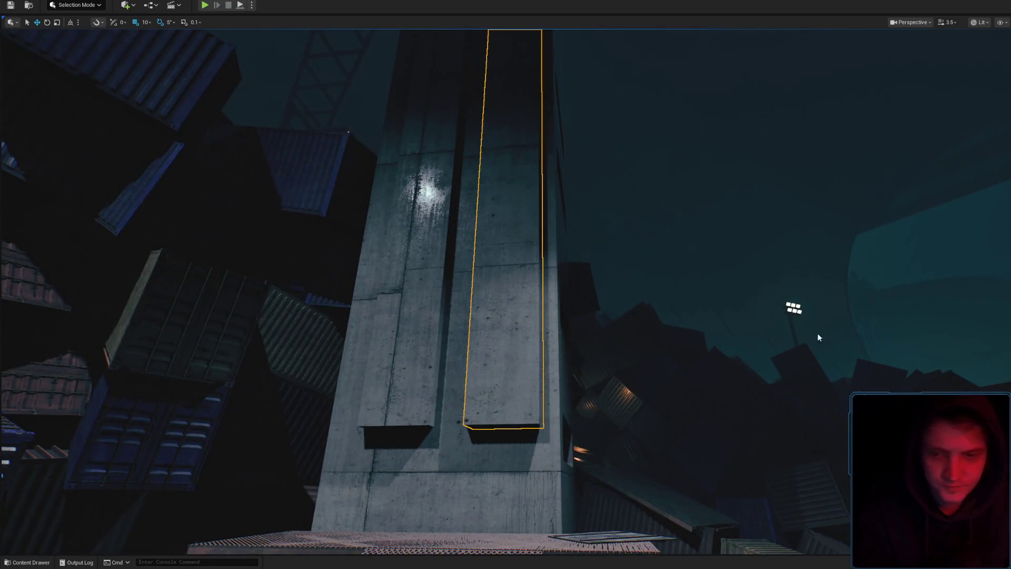
drag(819, 337, 555, 298)
drag(421, 307, 366, 308)
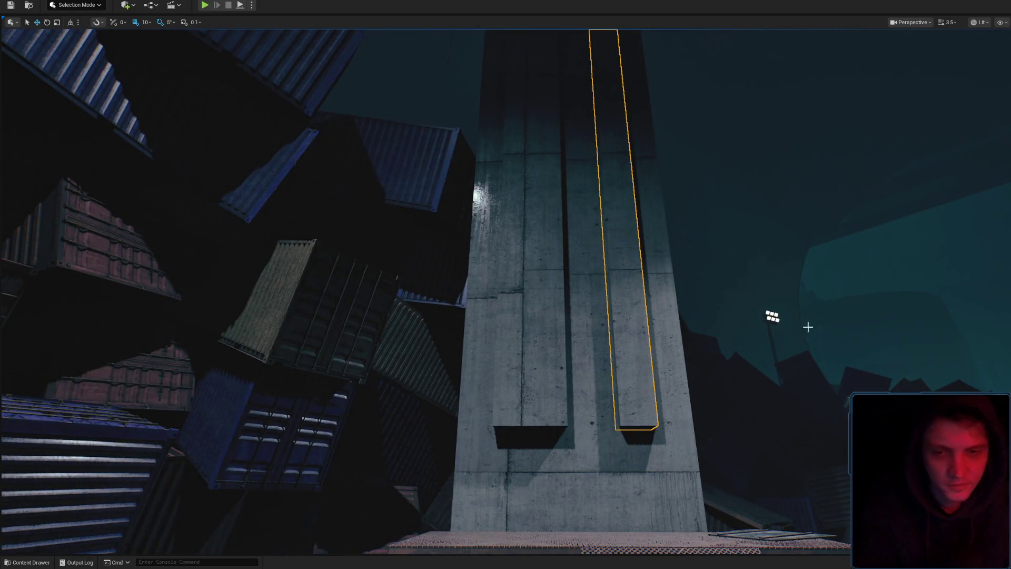
drag(808, 327, 529, 328)
Select the left rib and view it along the tower and walkway.
click(532, 324)
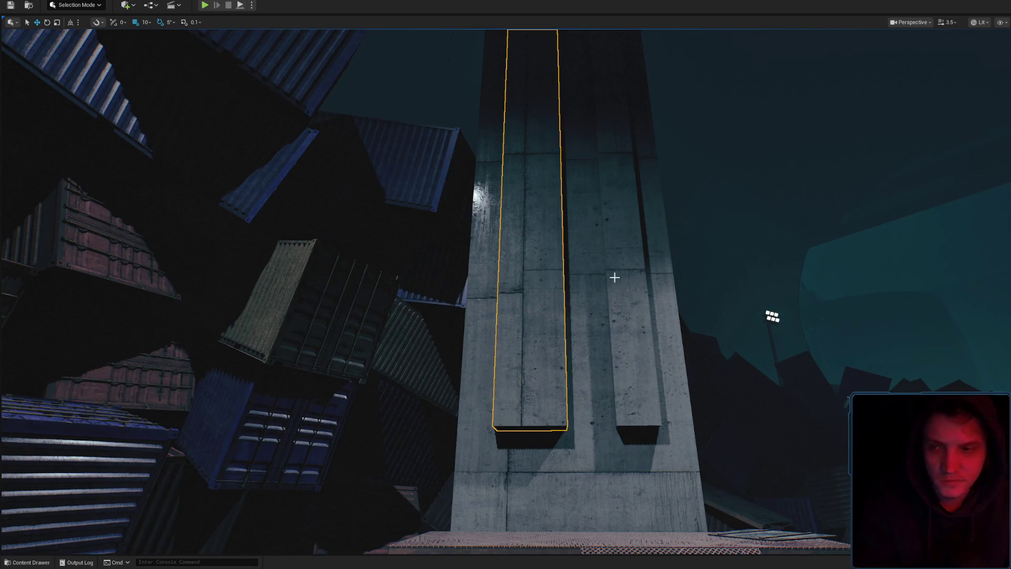
drag(615, 278, 526, 285)
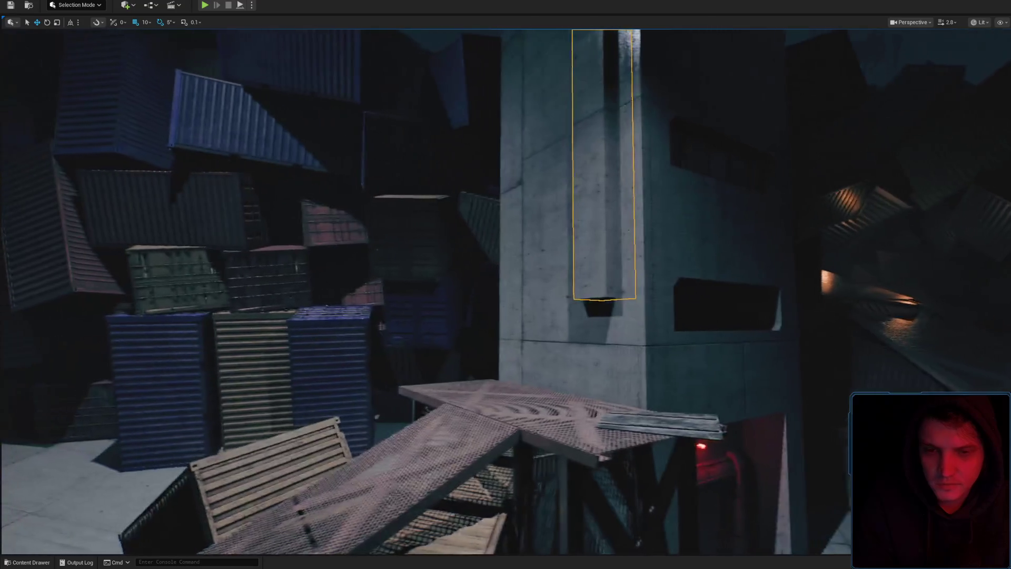
drag(568, 174, 570, 157)
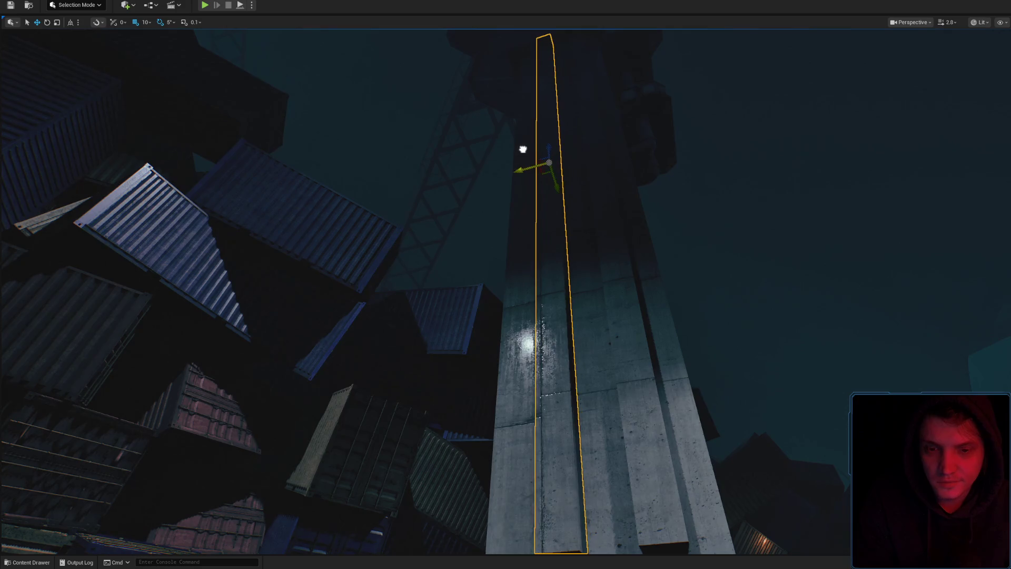
mouse_move(522, 153)
mouse_down()
mouse_move(501, 86)
mouse_move(458, 129)
mouse_move(588, 303)
mouse_up()
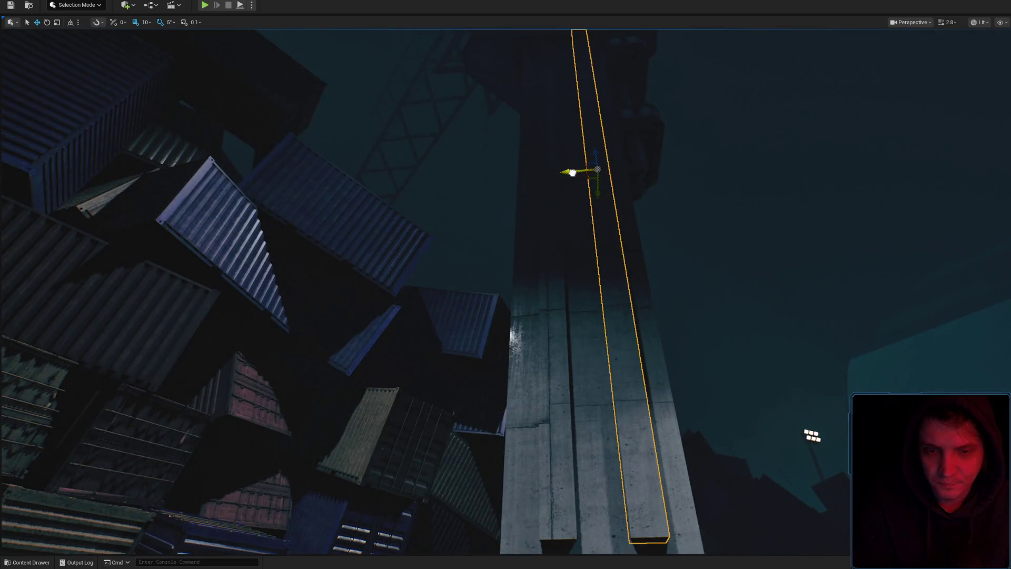
drag(592, 200, 592, 201)
drag(540, 141, 540, 141)
click(520, 95)
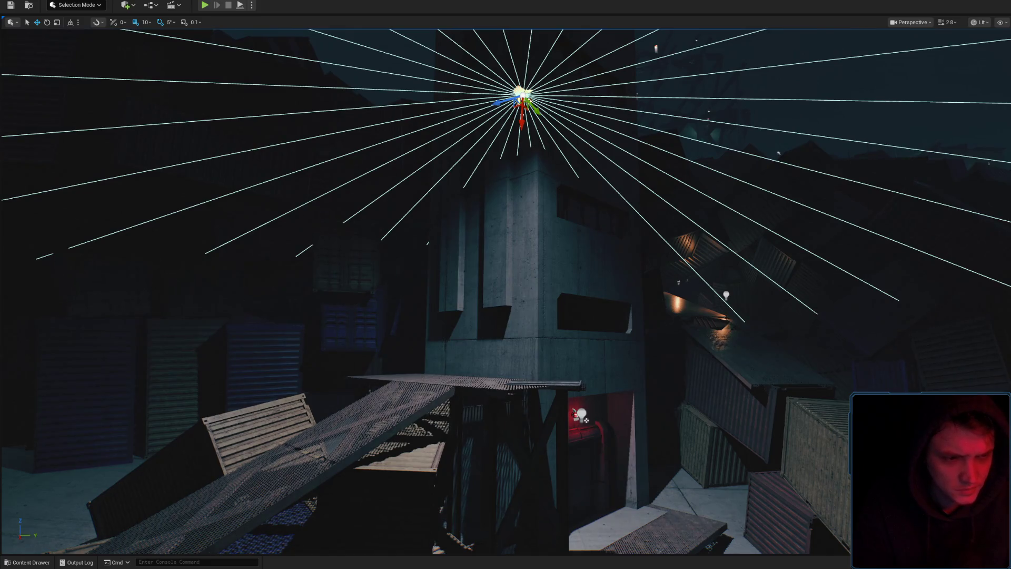
drag(613, 162, 613, 162)
scroll(613, 162, up, 2)
mouse_move(544, 356)
mouse_down()
mouse_move(493, 353)
mouse_move(592, 290)
mouse_move(595, 126)
mouse_move(637, 174)
mouse_up()
key(Escape)
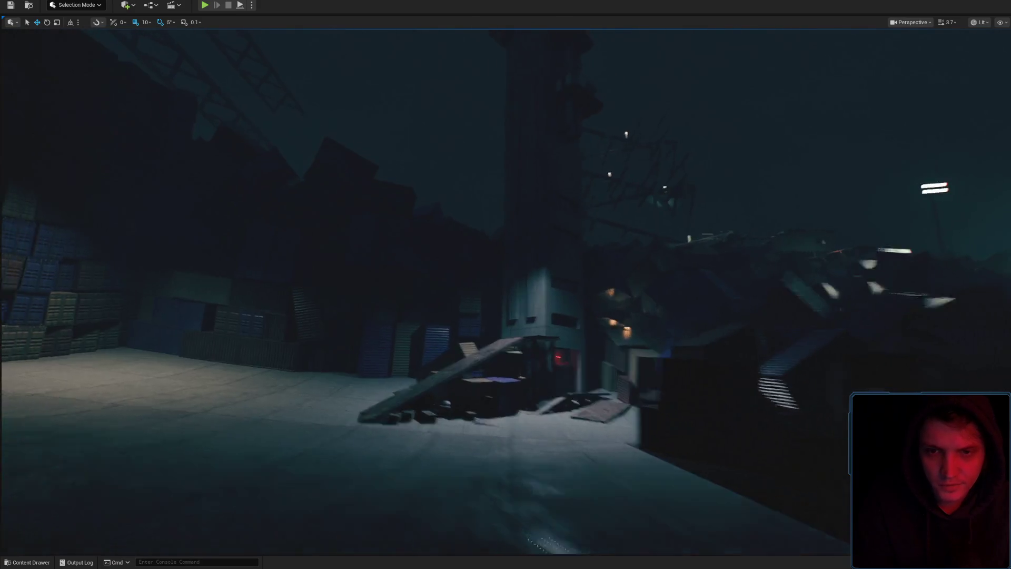
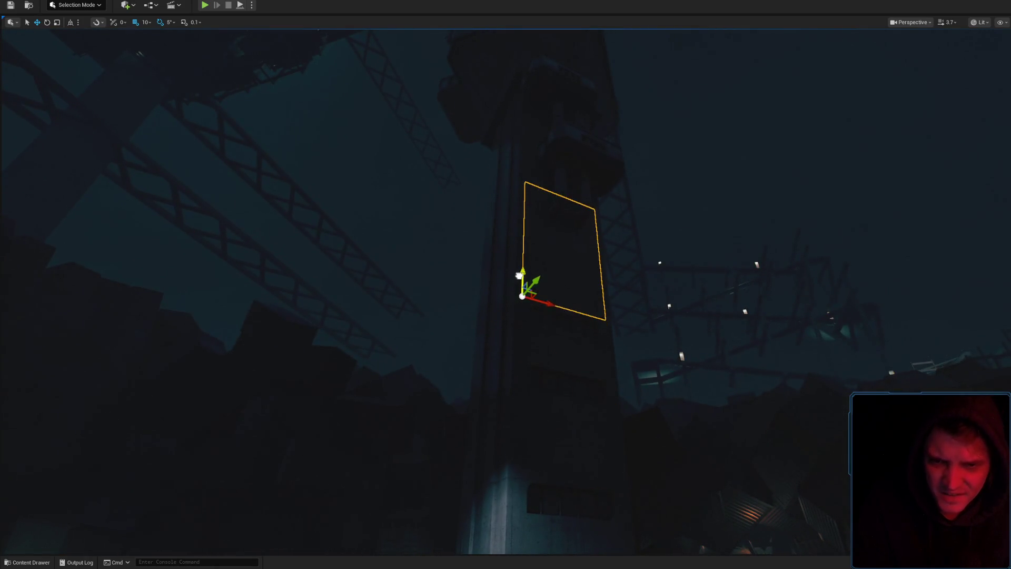
Try lifting the panel along Z, then undo the lift.
key(ctrl+z)
key(ctrl+z)
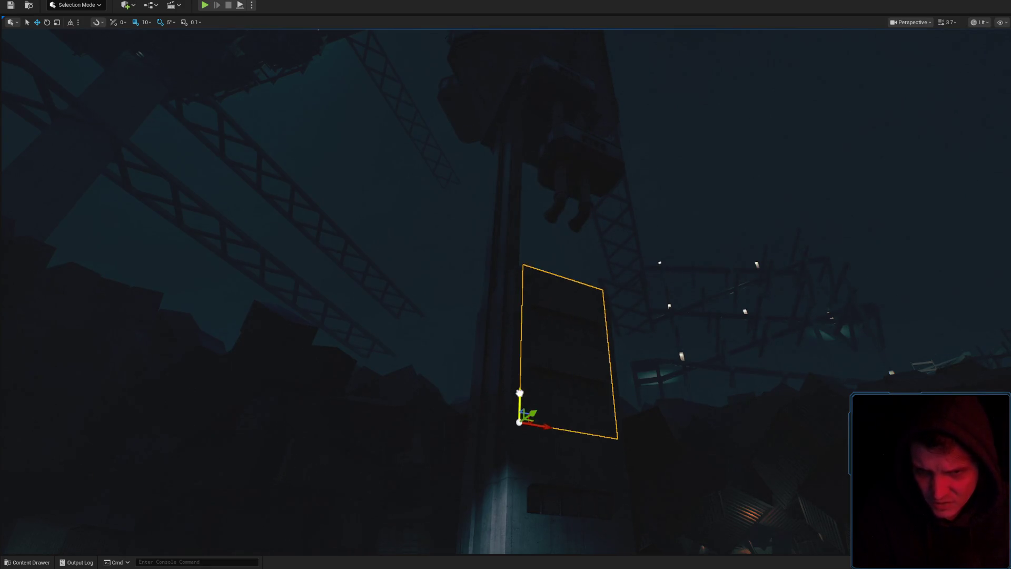
mouse_move(519, 392)
mouse_down()
mouse_move(516, 276)
mouse_move(533, 257)
mouse_up()
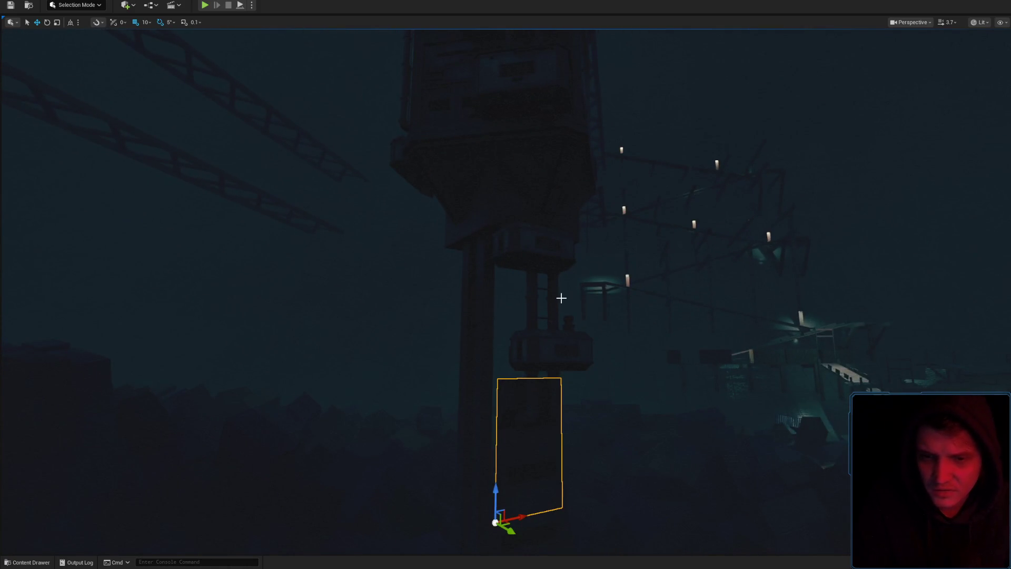
key(ctrl+z)
Select the tower pole, fly in close to the dark pillar, and switch the viewport to Unlit.
click(579, 316)
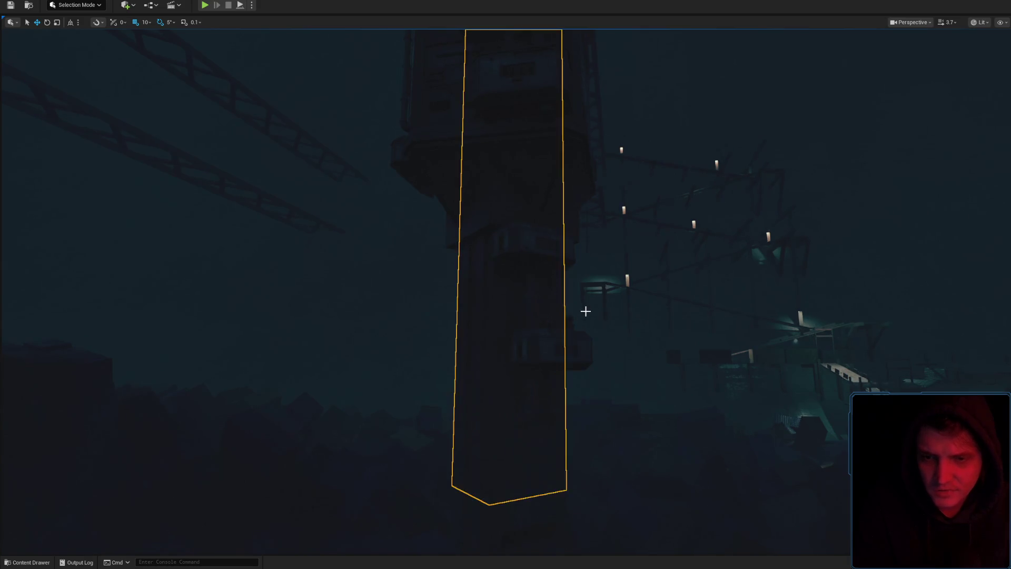
drag(579, 316, 579, 416)
scroll(579, 369, down, 2)
scroll(580, 385, down, 2)
scroll(579, 410, up, 2)
drag(548, 244, 548, 243)
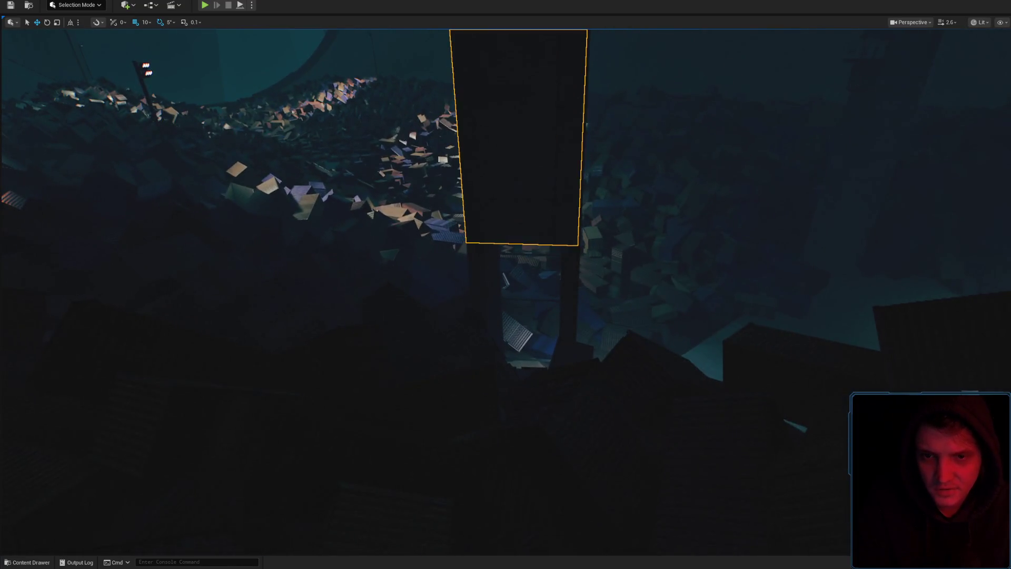
drag(582, 197, 582, 197)
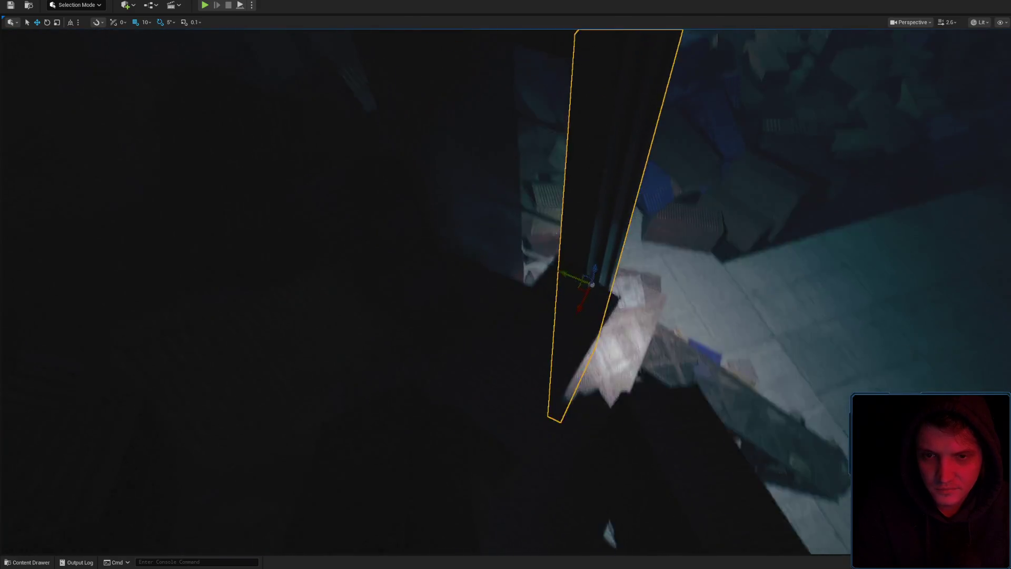
drag(855, 19, 856, 20)
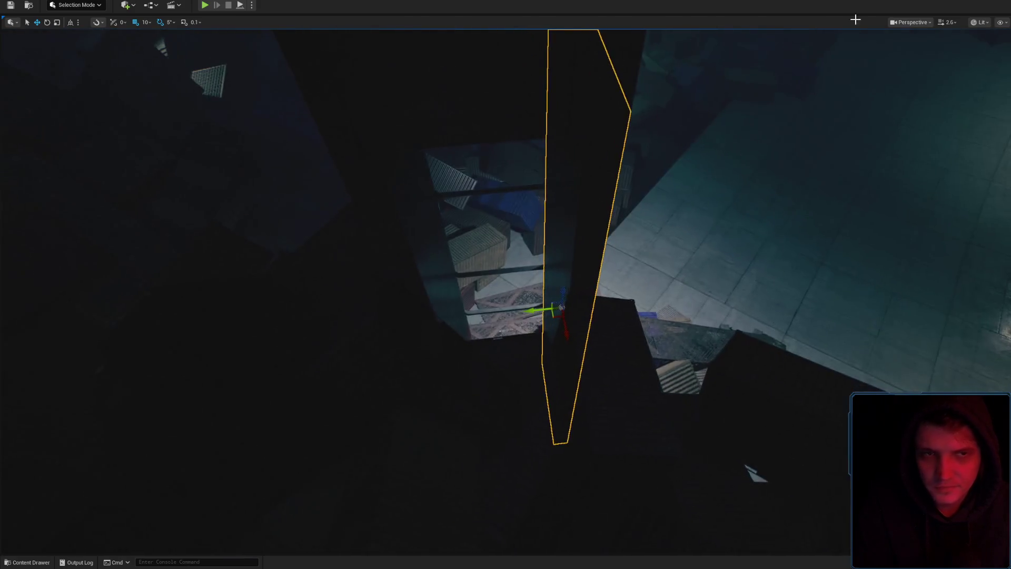
click(989, 22)
click(985, 65)
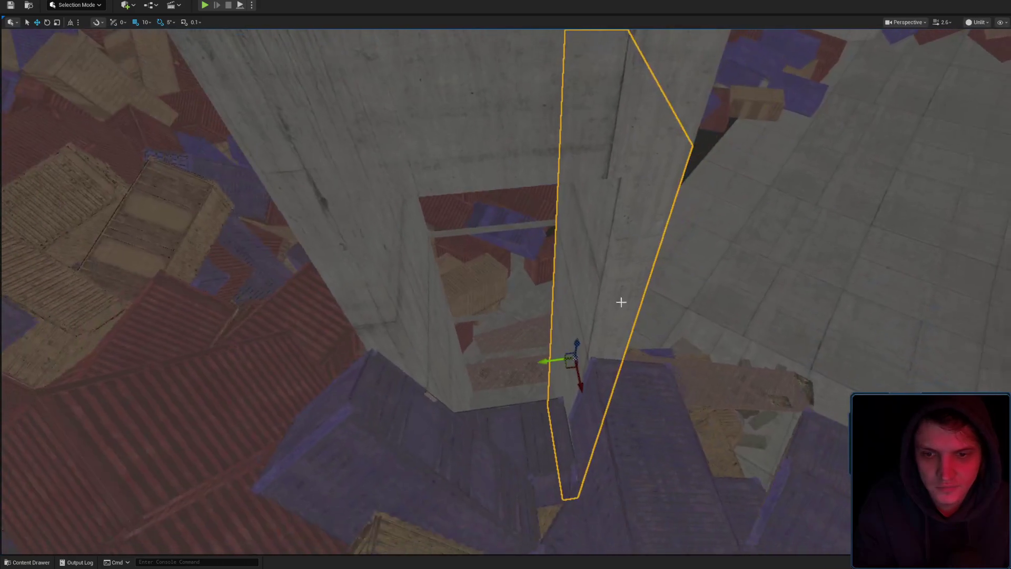
Orbit around the tower pillar in Unlit view, inspecting it and the crates from several angles.
drag(574, 371, 581, 349)
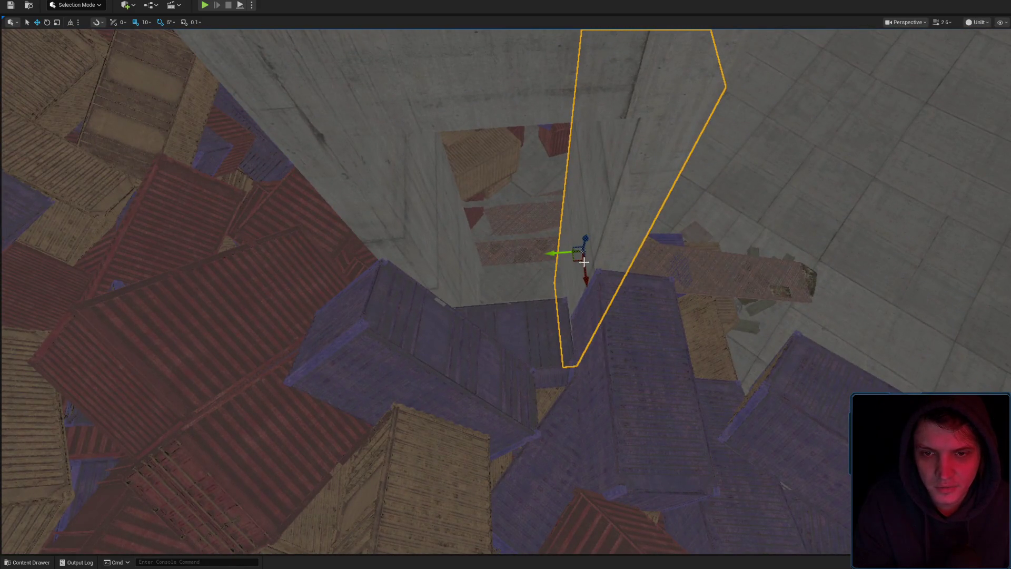
drag(578, 261, 577, 260)
mouse_move(497, 290)
mouse_down()
mouse_move(445, 343)
mouse_move(496, 301)
mouse_move(592, 406)
mouse_up()
drag(564, 291, 564, 290)
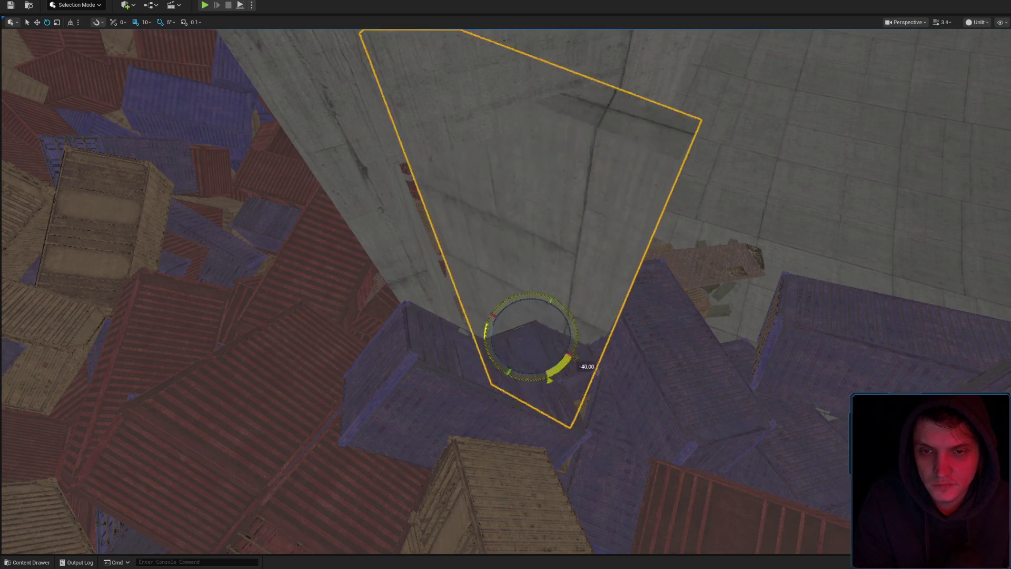
drag(564, 291, 564, 291)
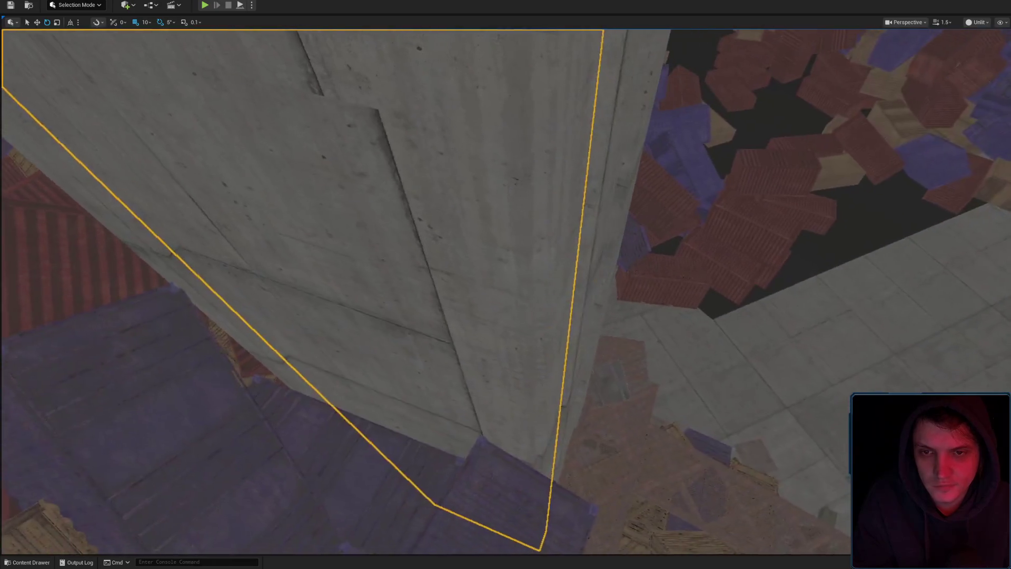
key(r)
drag(508, 398, 497, 421)
scroll(496, 420, down, 1)
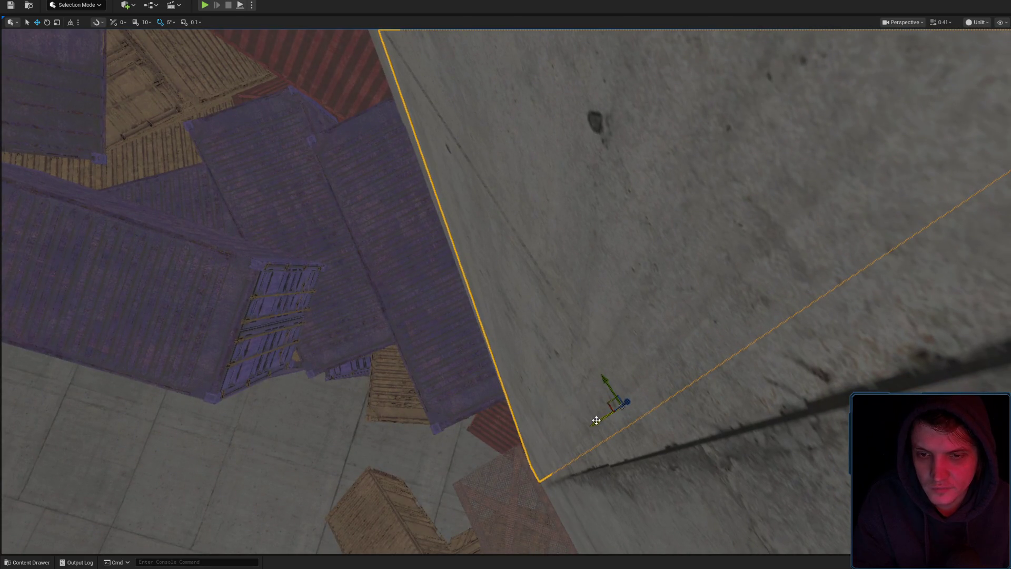
drag(597, 420, 596, 420)
scroll(597, 421, up, 3)
scroll(597, 420, up, 3)
scroll(477, 449, up, 3)
drag(477, 449, 477, 448)
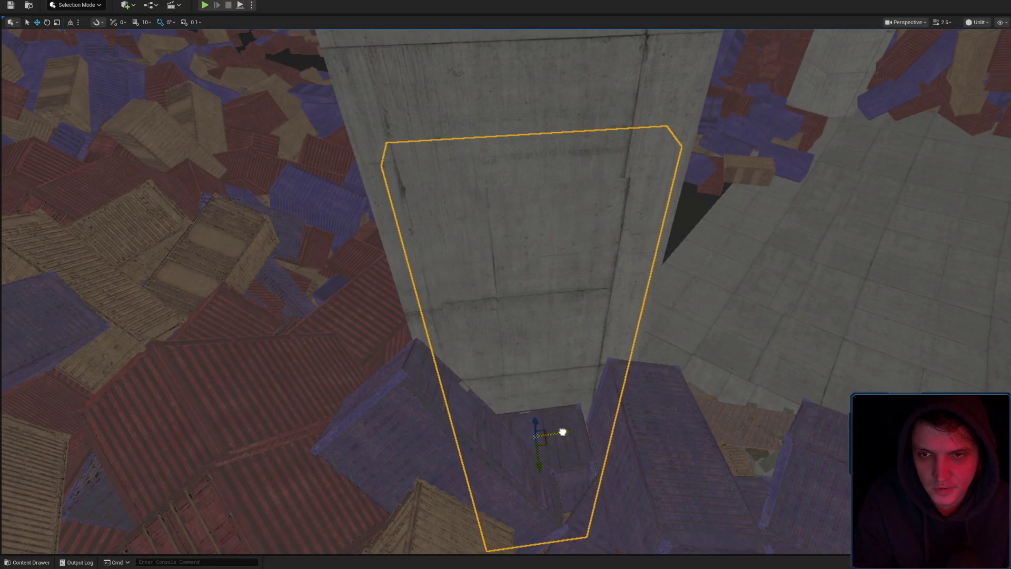
scroll(574, 423, up, 2)
drag(574, 423, 409, 322)
drag(490, 333, 459, 315)
Drag the concrete slab up the tower wall to just above the pale doorway.
key(r)
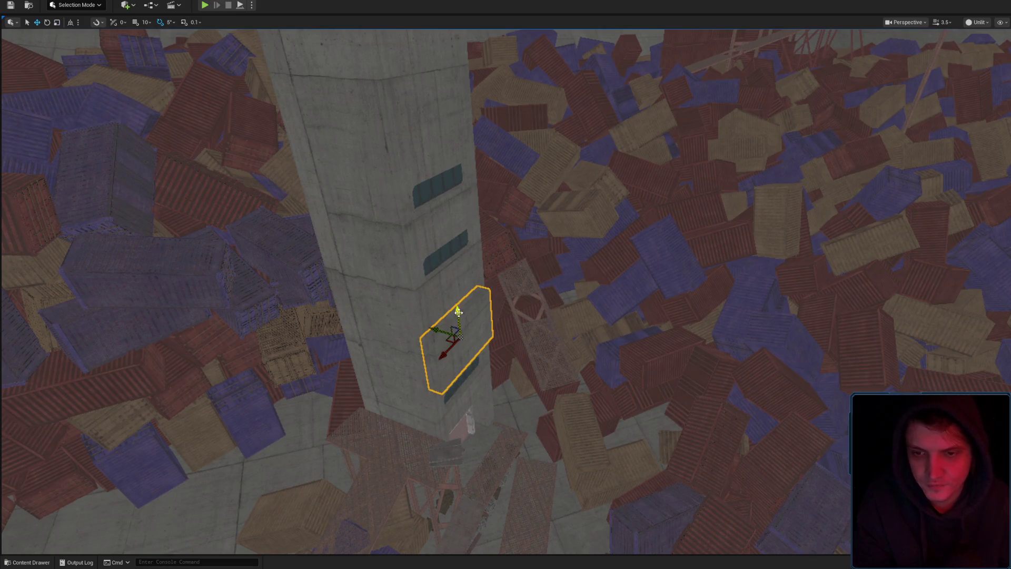
mouse_move(470, 390)
mouse_down()
mouse_move(451, 360)
mouse_move(482, 355)
mouse_up()
scroll(470, 389, down, 1)
key(r)
mouse_move(414, 345)
mouse_down()
mouse_move(393, 250)
mouse_move(394, 262)
mouse_move(505, 307)
mouse_up()
key(r)
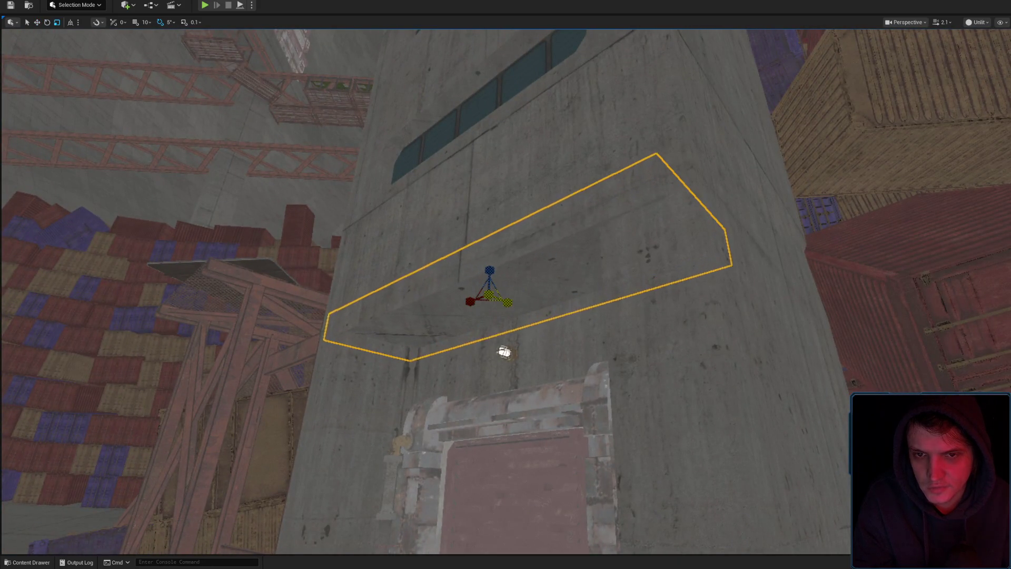
mouse_move(564, 350)
mouse_down()
mouse_move(594, 232)
mouse_move(917, 70)
mouse_up()
Switch the viewport back to Lit rendering near the slab.
click(977, 22)
click(983, 81)
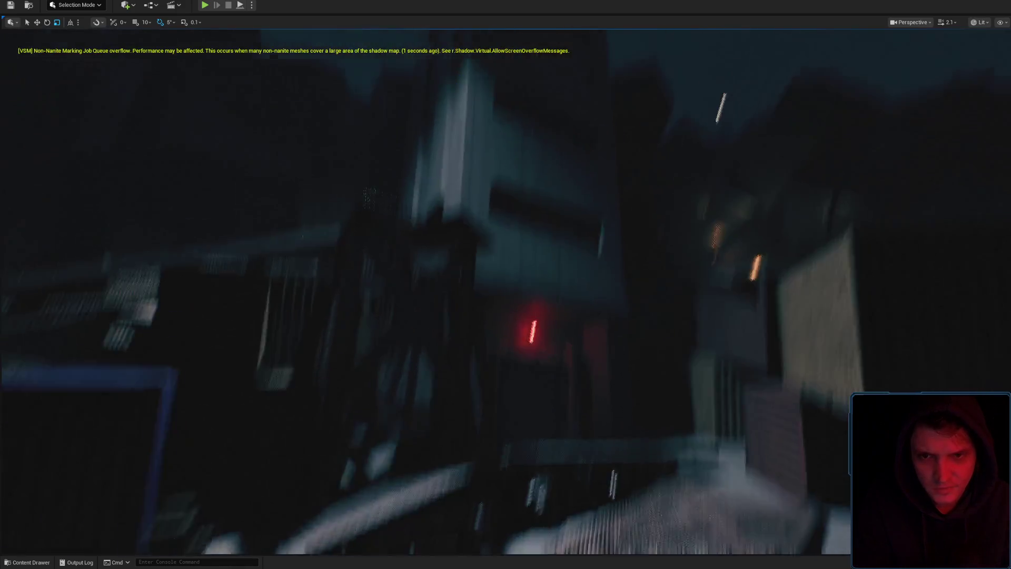
mouse_move(571, 172)
mouse_down()
mouse_move(577, 196)
mouse_move(584, 153)
mouse_move(533, 285)
mouse_up()
Focus on the slab above the red-lit door, tilt it slightly, and open the Content Drawer.
click(571, 171)
key(f)
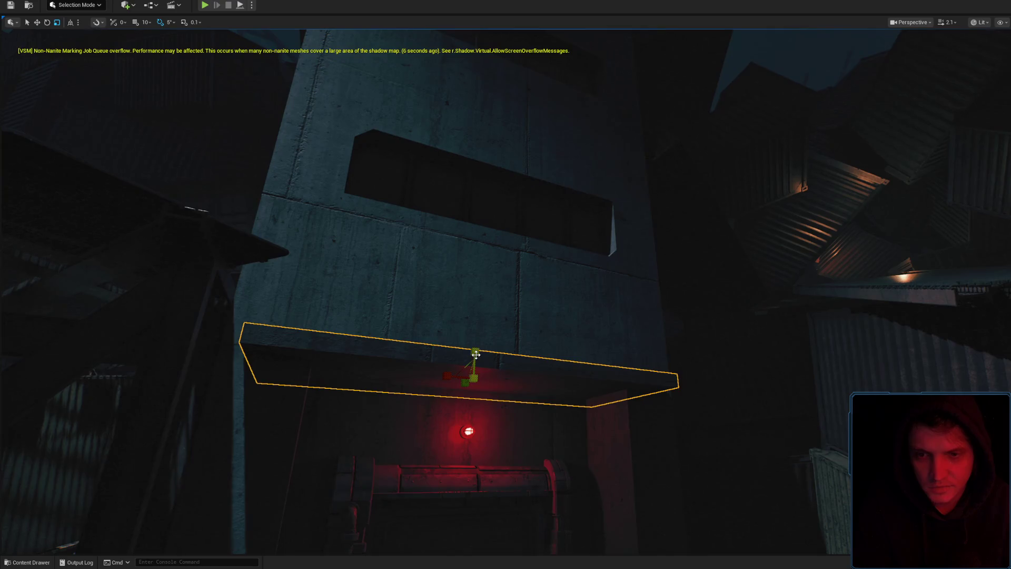
mouse_move(476, 354)
mouse_down()
mouse_move(477, 342)
mouse_move(481, 355)
mouse_move(474, 342)
mouse_move(421, 355)
mouse_move(421, 316)
mouse_up()
key(ctrl+space)
key(ctrl+space)
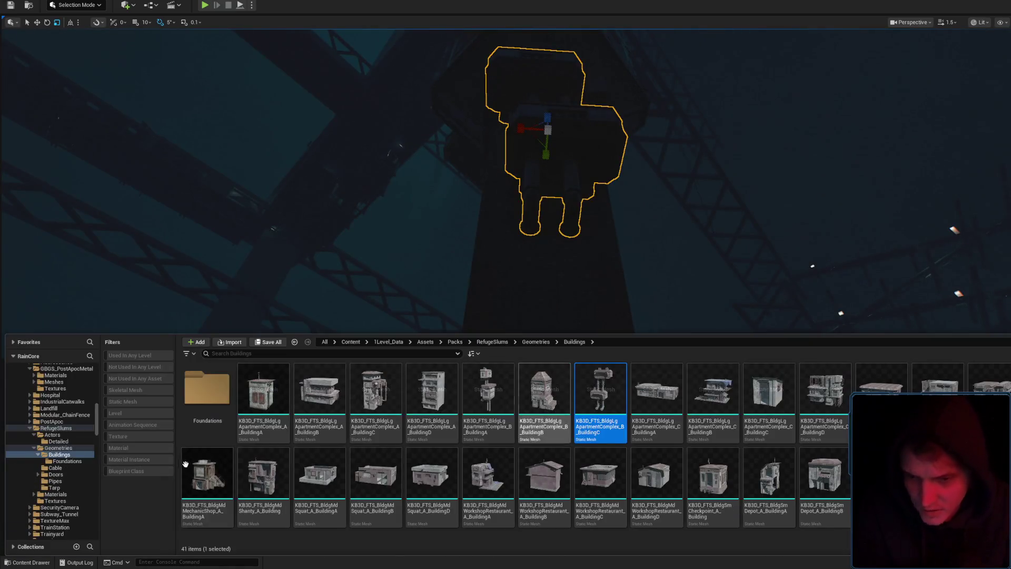
Browse the RefugeSlums Geometries folder and open the Buildings mesh folder.
click(64, 448)
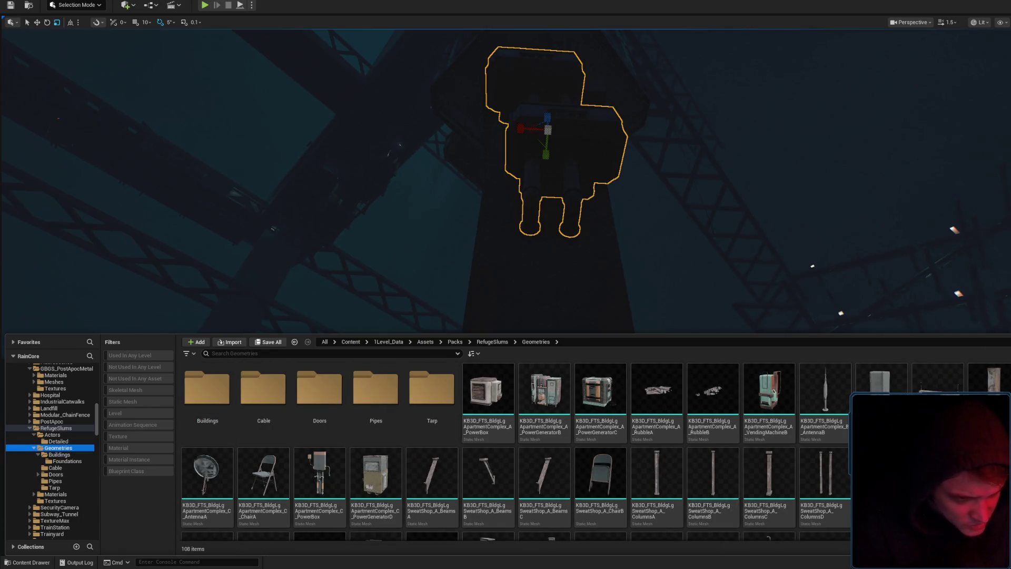
scroll(516, 447, down, 2)
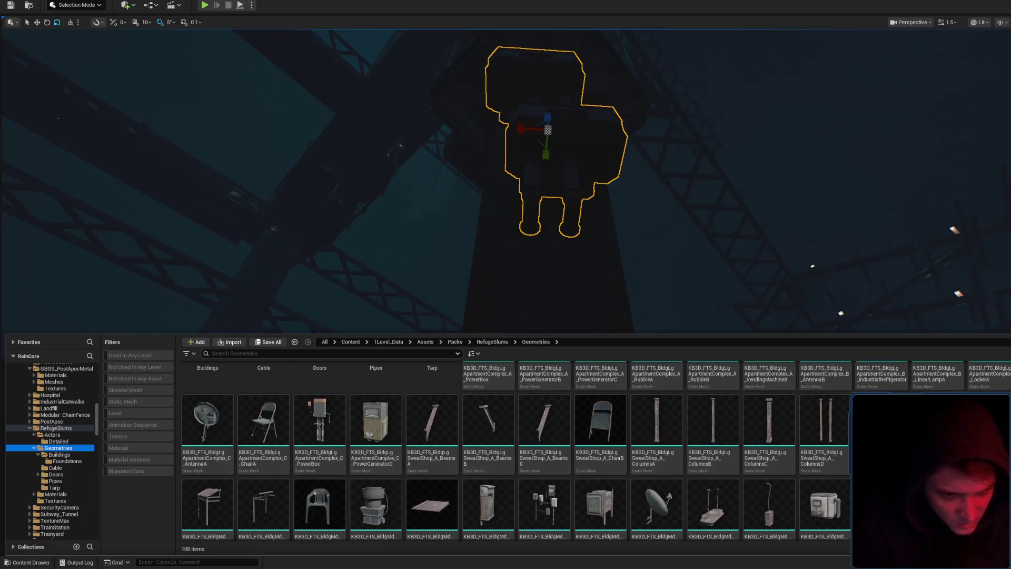
scroll(516, 450, down, 4)
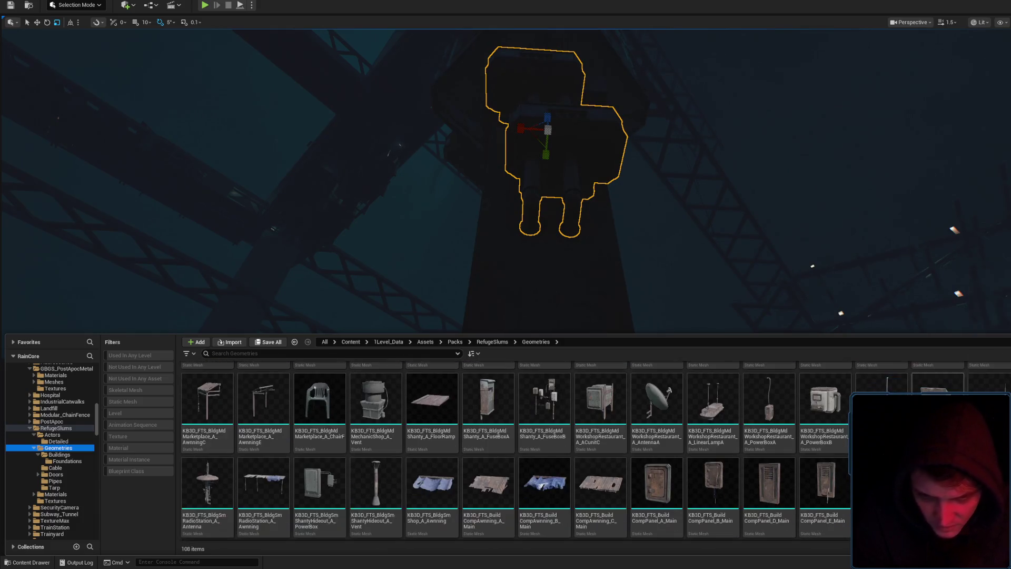
scroll(516, 451, down, 10)
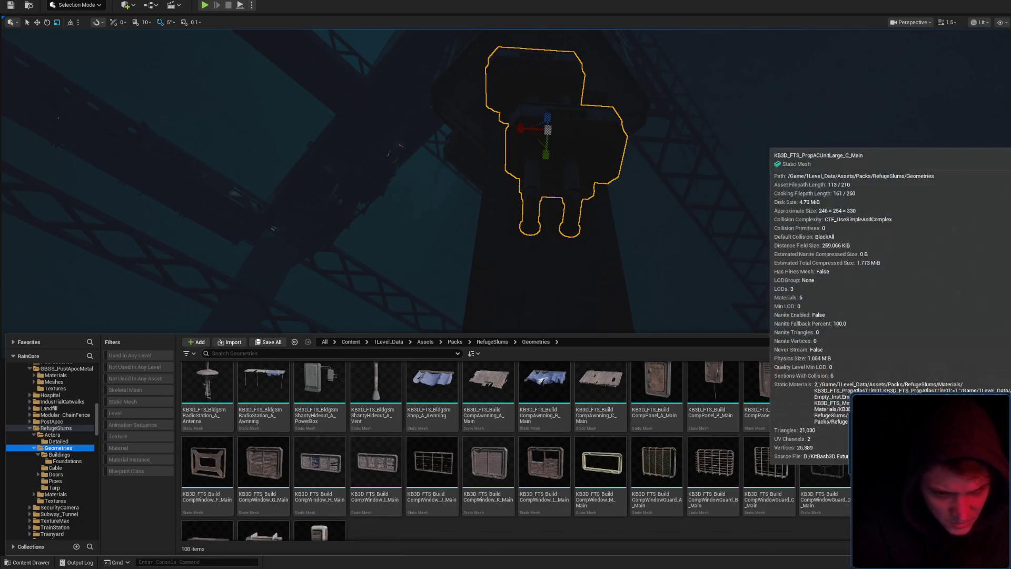
scroll(608, 495, up, 8)
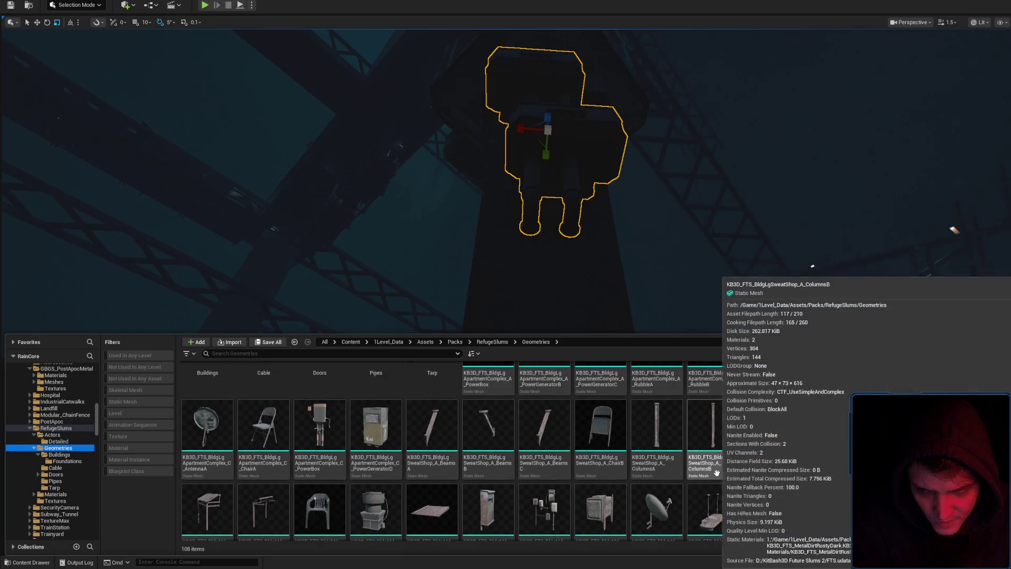
scroll(336, 363, up, 3)
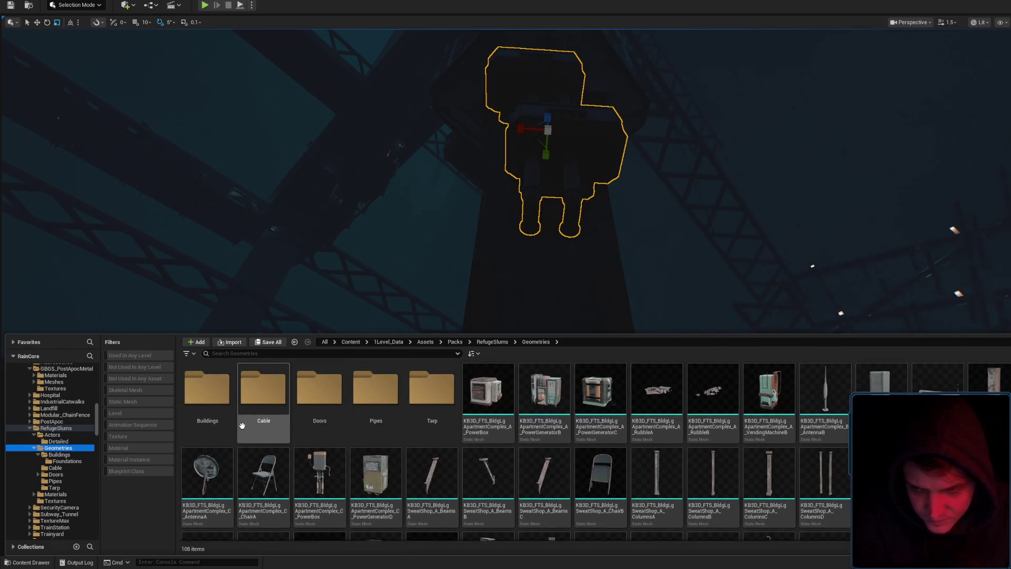
double_click(221, 399)
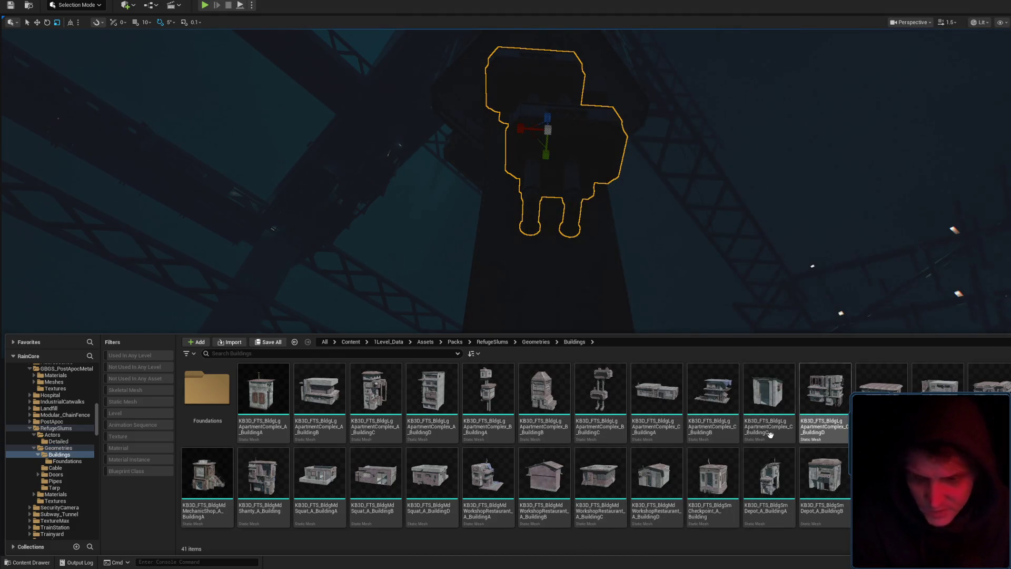
Search 'roof', clear it, filter to static meshes, scan the list, then close the drawer.
text(roof)
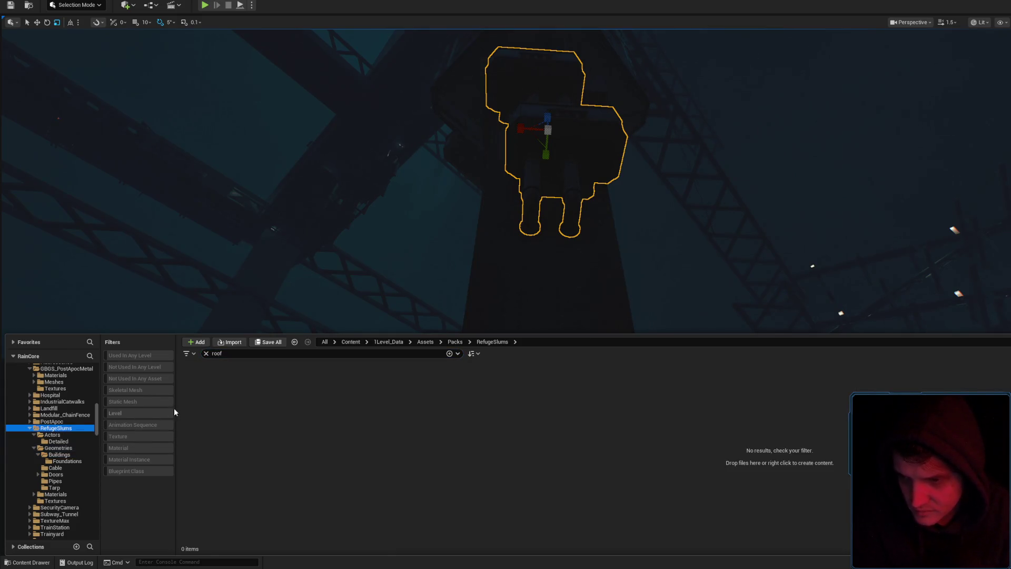
key(BackSpace)
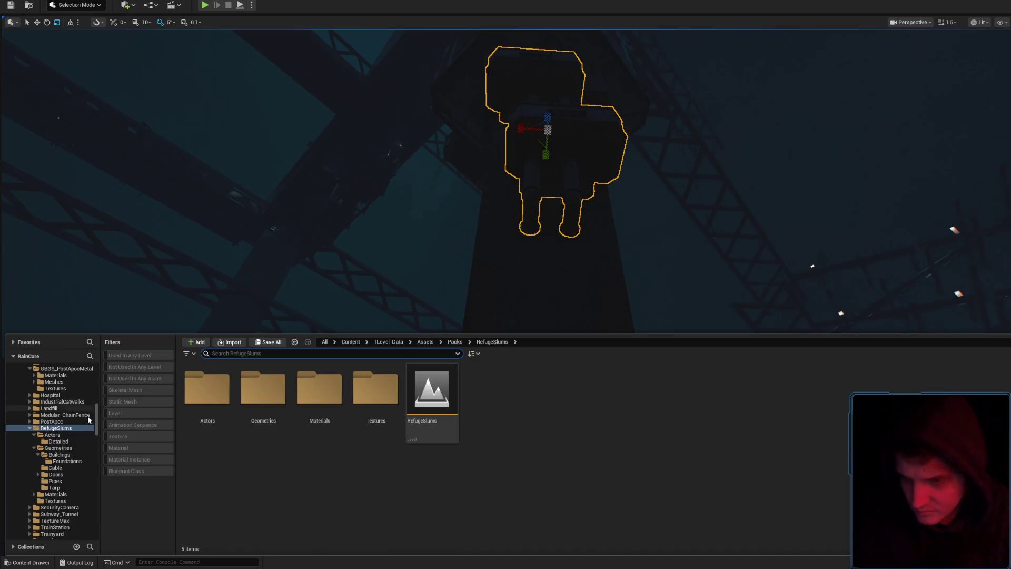
click(126, 402)
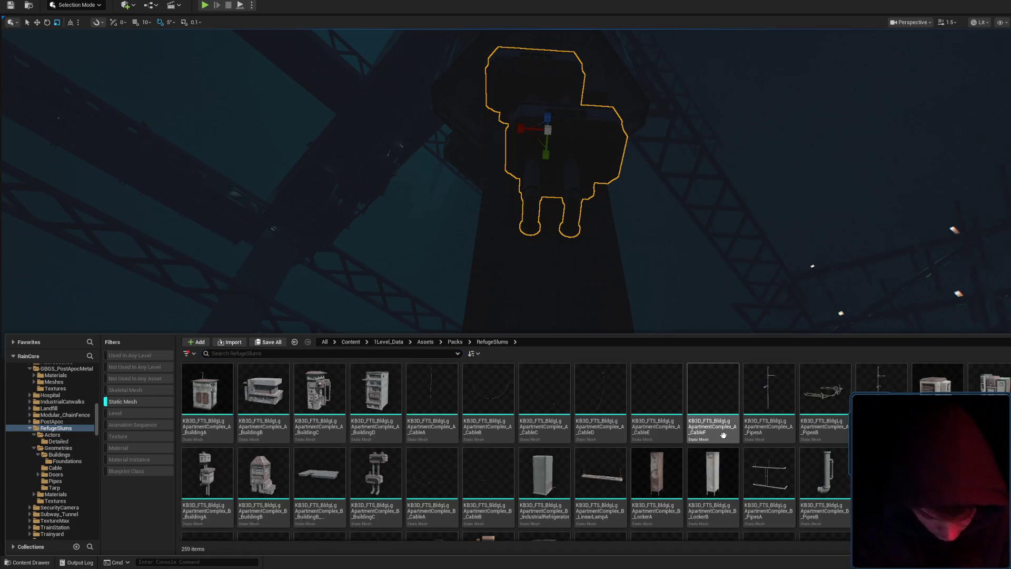
scroll(772, 461, down, 3)
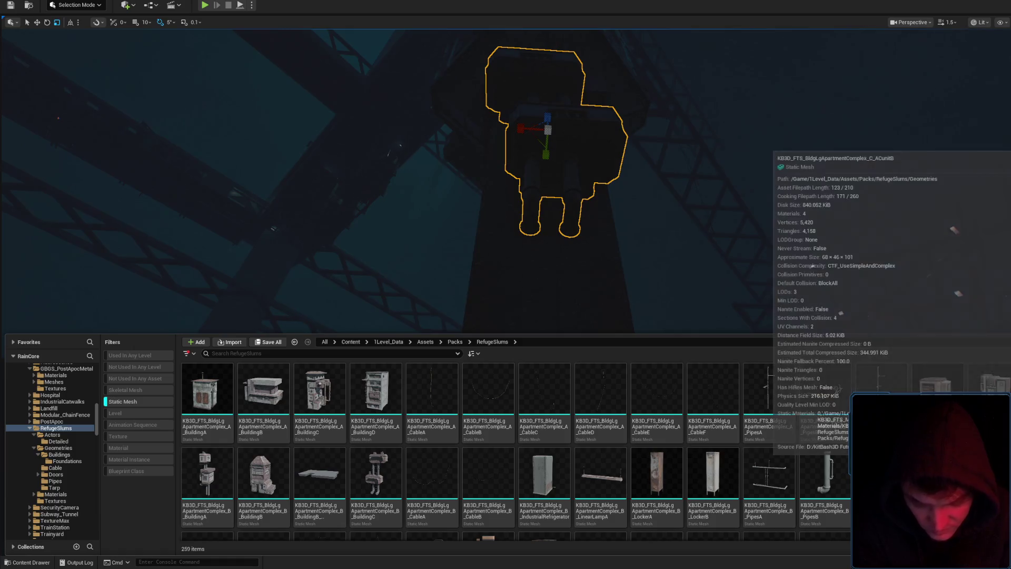
scroll(772, 461, up, 3)
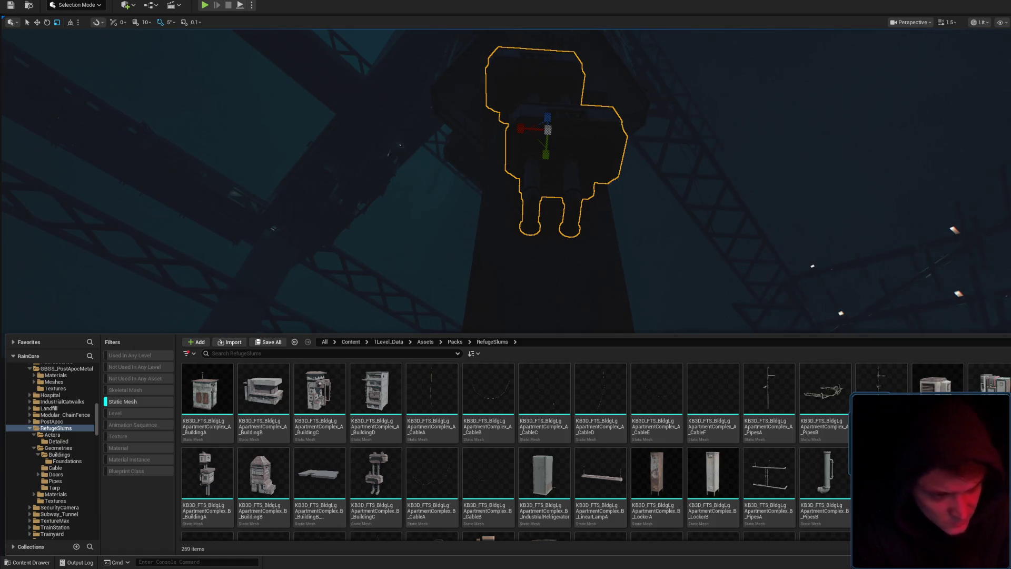
scroll(516, 451, down, 5)
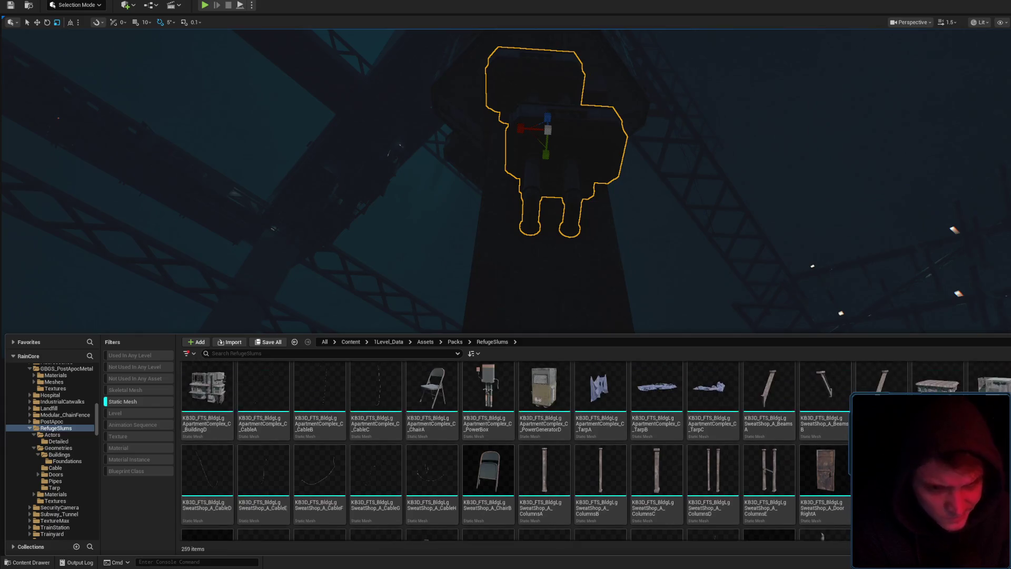
scroll(596, 451, up, 1)
scroll(516, 451, down, 8)
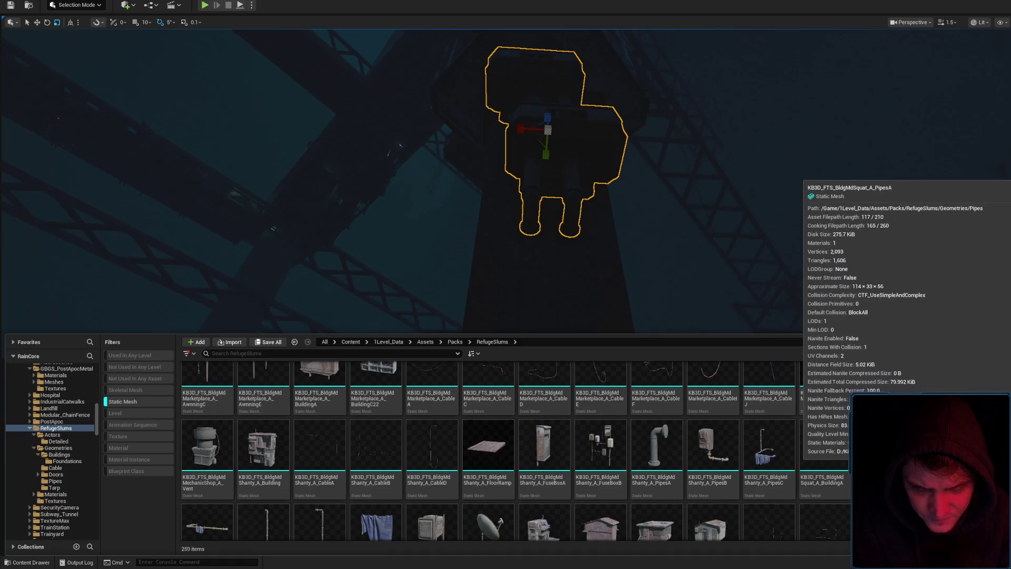
scroll(822, 400, down, 1)
scroll(516, 450, down, 2)
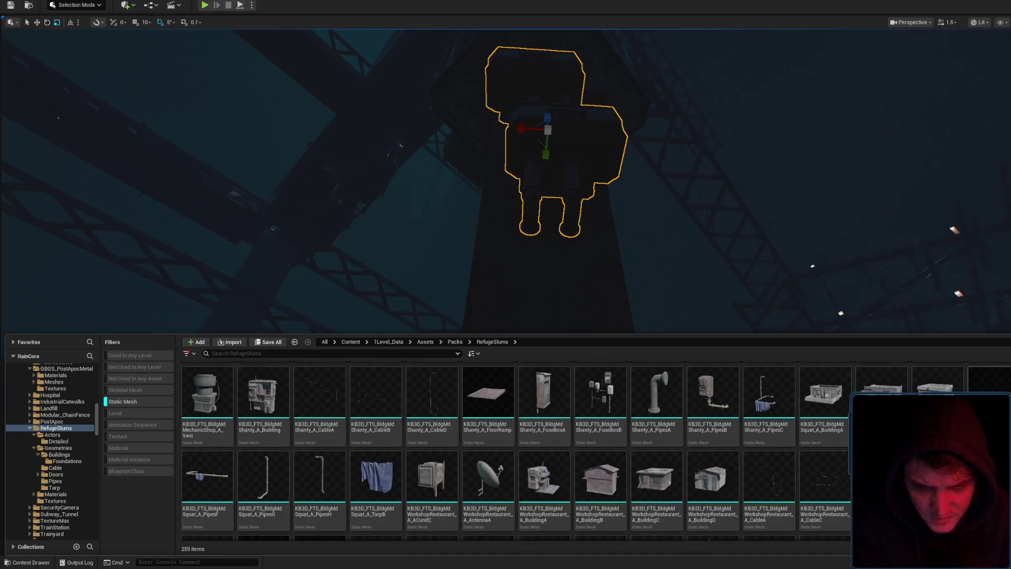
key(ctrl+space)
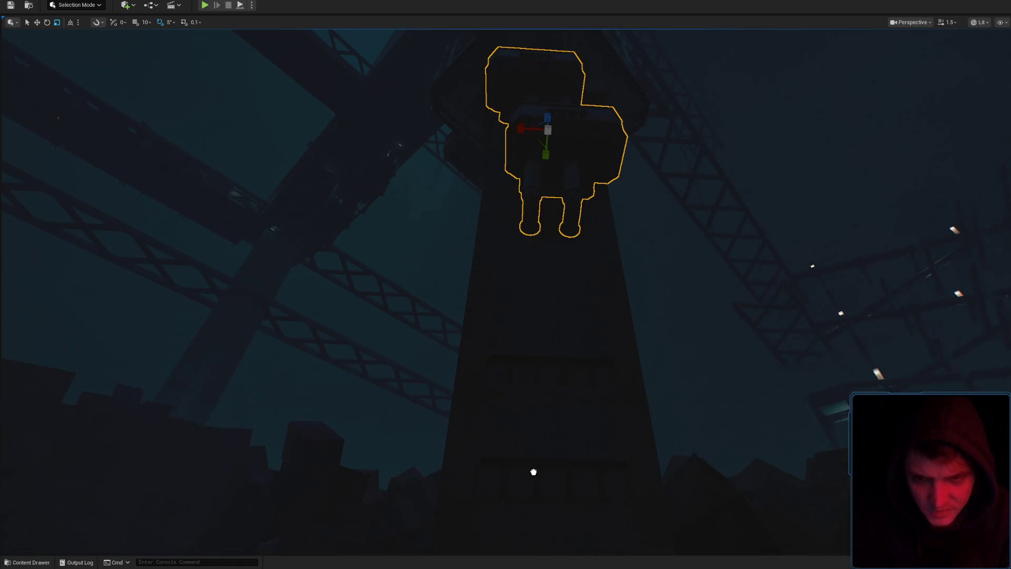
Rotate the small plank on the ground by 45 degrees.
drag(591, 391, 577, 278)
key(f)
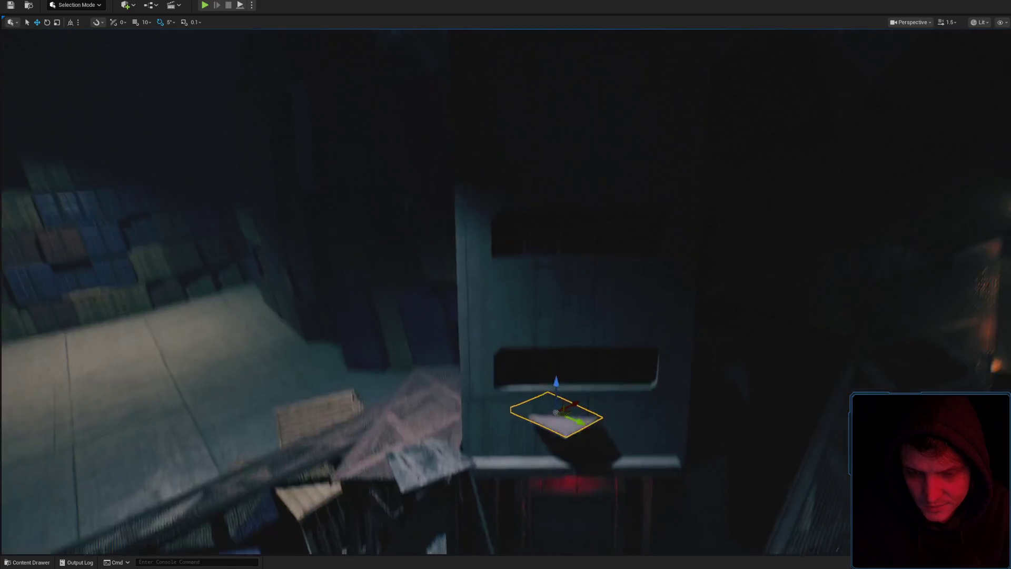
key(e)
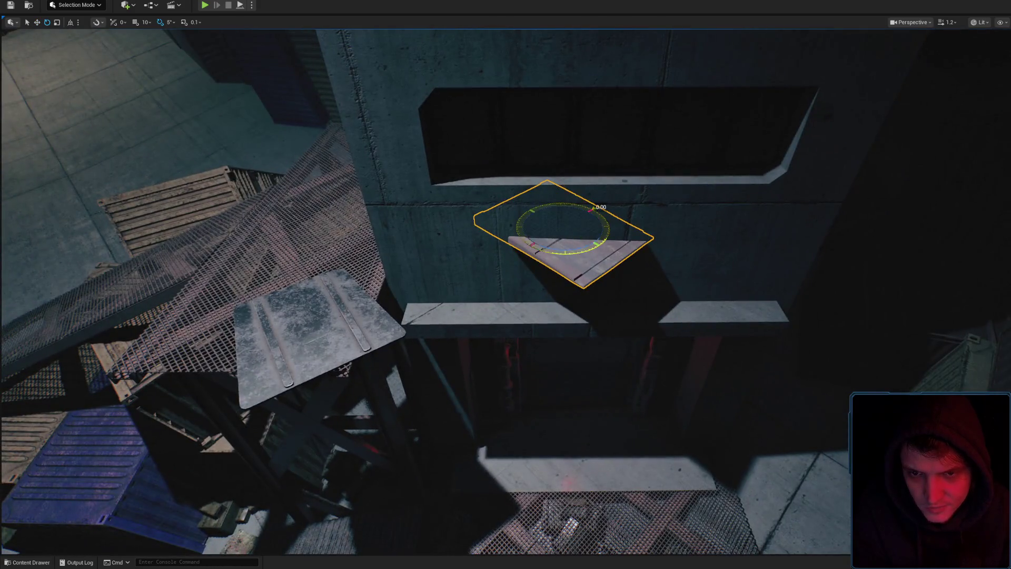
mouse_move(592, 209)
mouse_down()
mouse_move(613, 227)
mouse_move(557, 243)
mouse_move(550, 276)
mouse_up()
Scale the concrete ledge over the doorway narrower to fit the entrance.
click(660, 322)
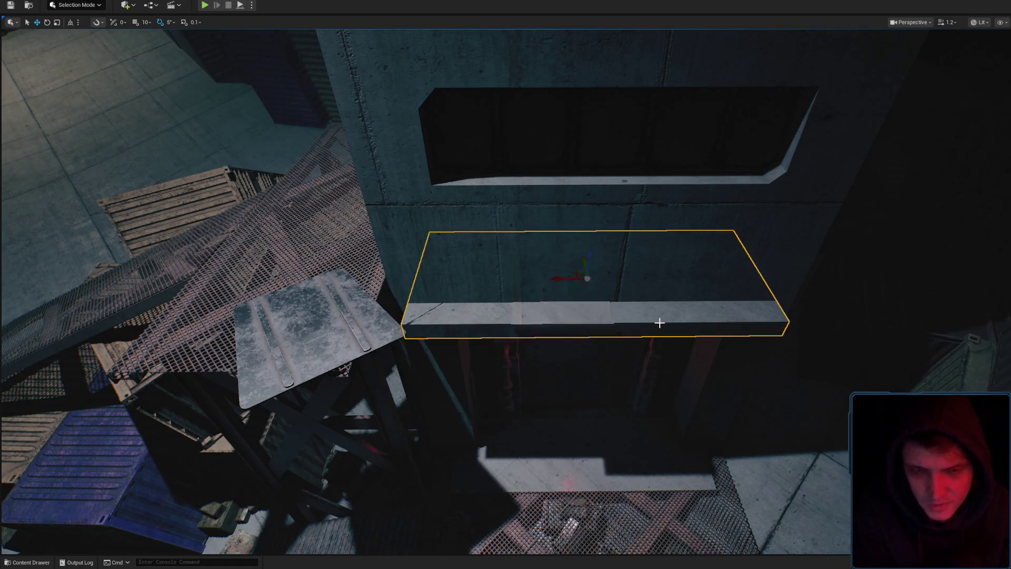
key(Delete)
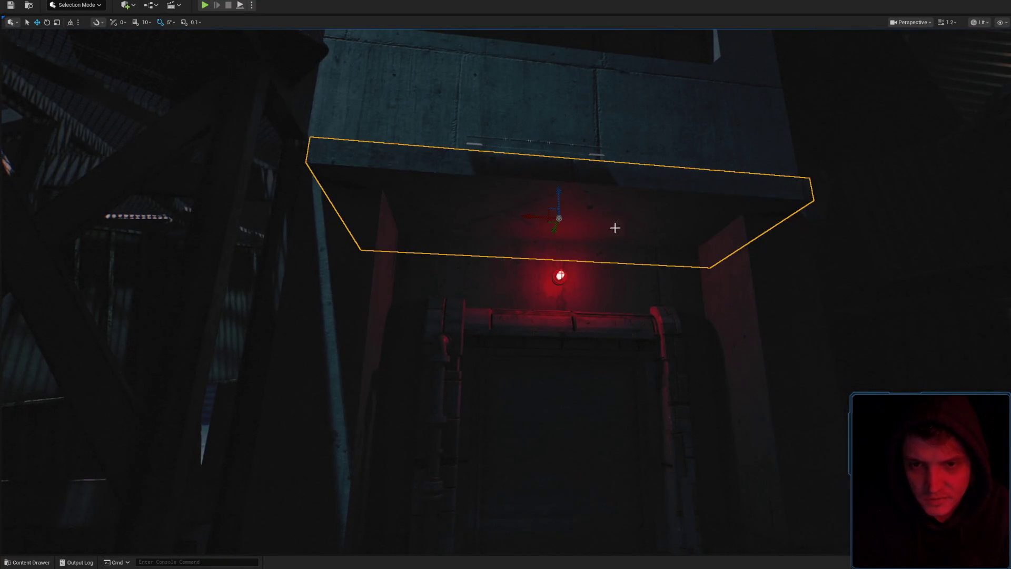
drag(538, 219, 511, 221)
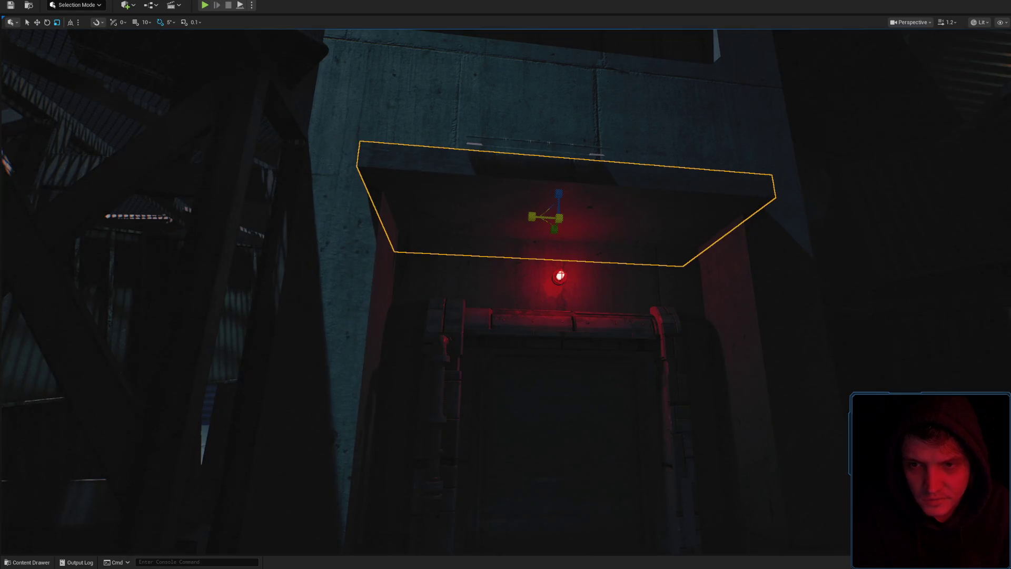
key(w)
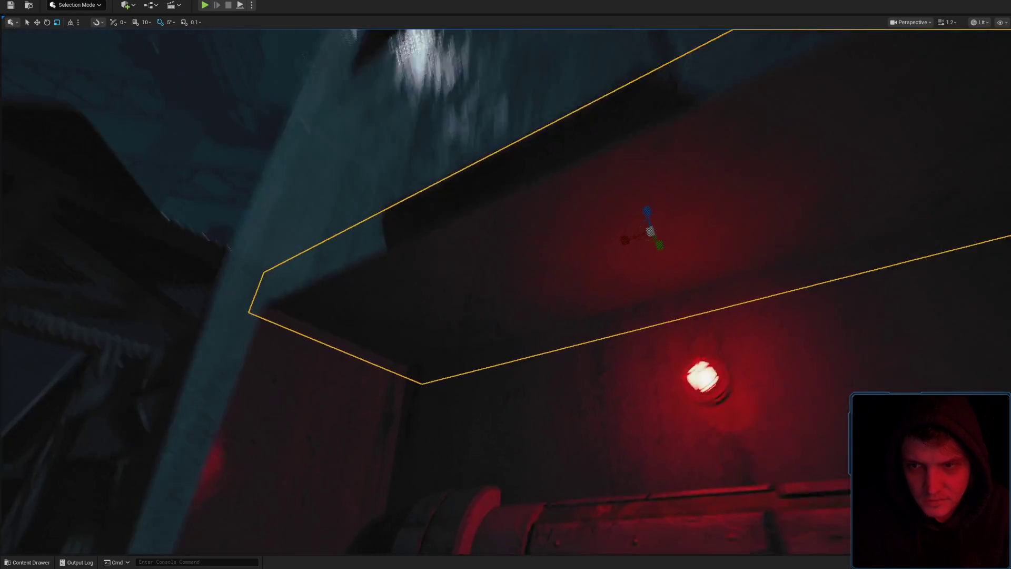
drag(569, 261, 570, 262)
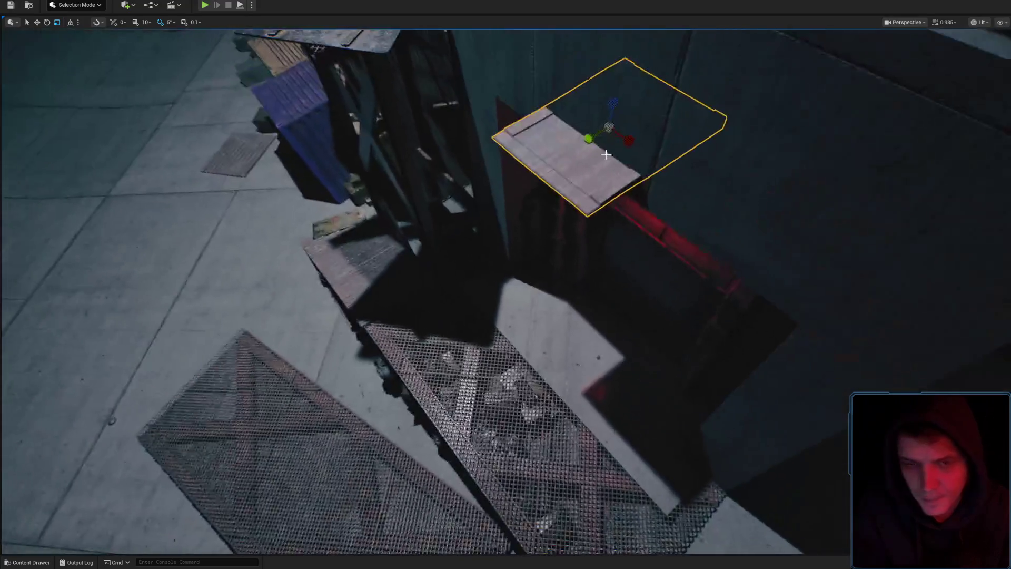
mouse_move(606, 154)
mouse_down()
mouse_move(561, 127)
mouse_move(577, 138)
mouse_up()
key(w)
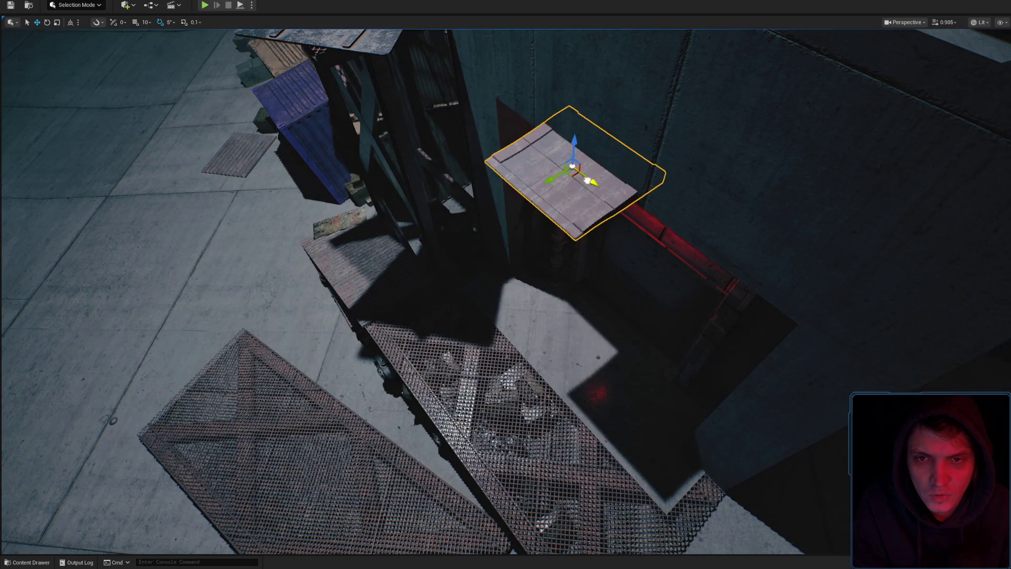
mouse_move(588, 180)
mouse_down()
mouse_move(531, 245)
mouse_move(532, 261)
mouse_move(578, 283)
mouse_move(521, 223)
mouse_move(570, 278)
mouse_move(541, 279)
mouse_move(572, 273)
mouse_up()
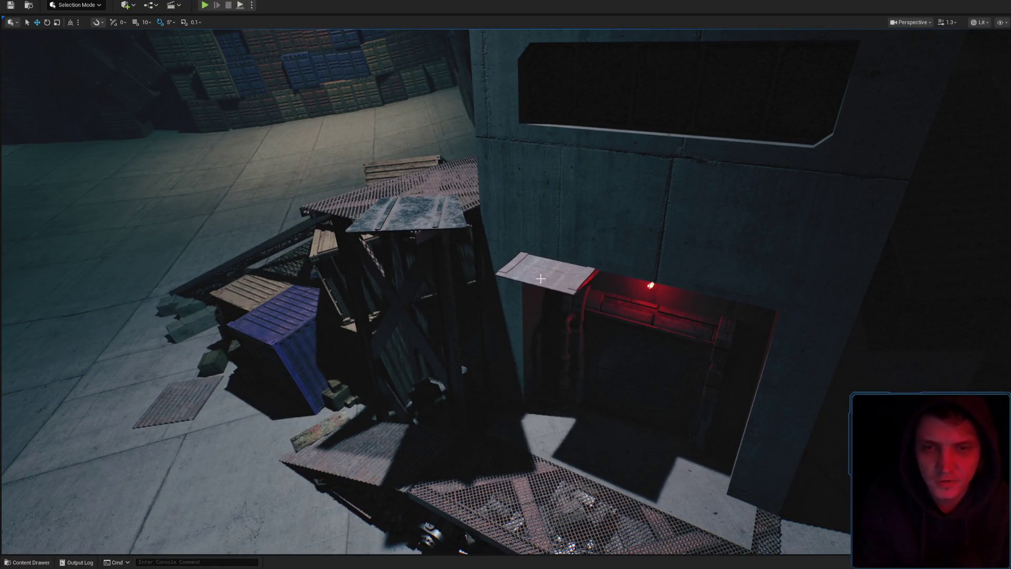
Delete the slab above the red doorway, undo the deletion, and reselect it from above.
key(Delete)
key(ctrl+z)
key(f)
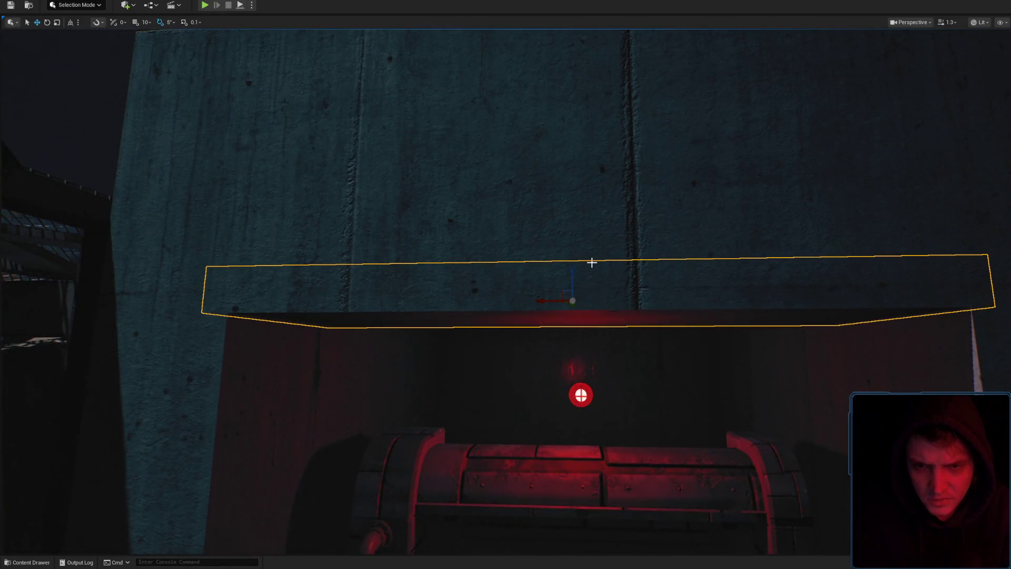
scroll(592, 262, down, 5)
scroll(606, 291, up, 3)
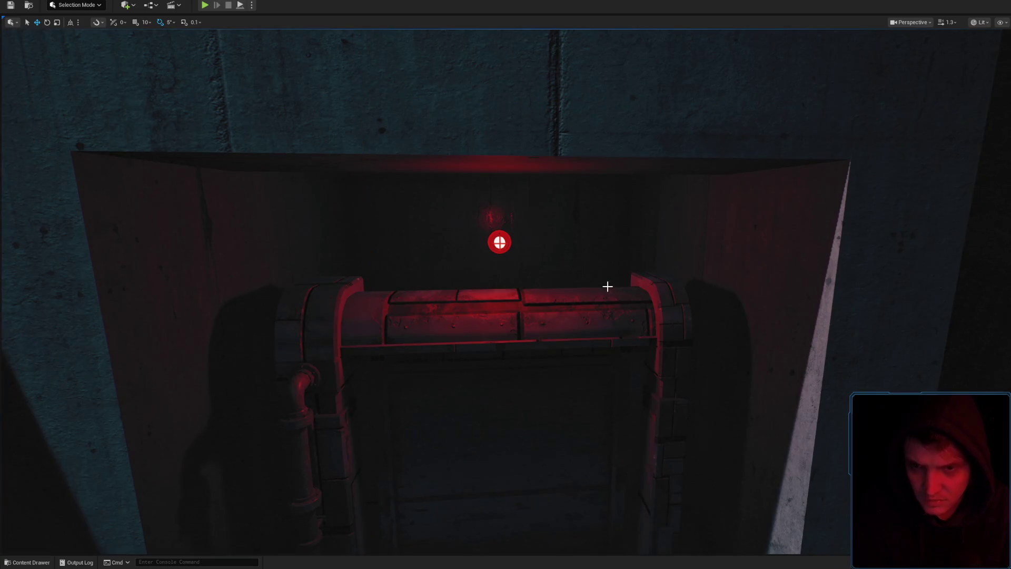
scroll(589, 265, down, 3)
click(564, 161)
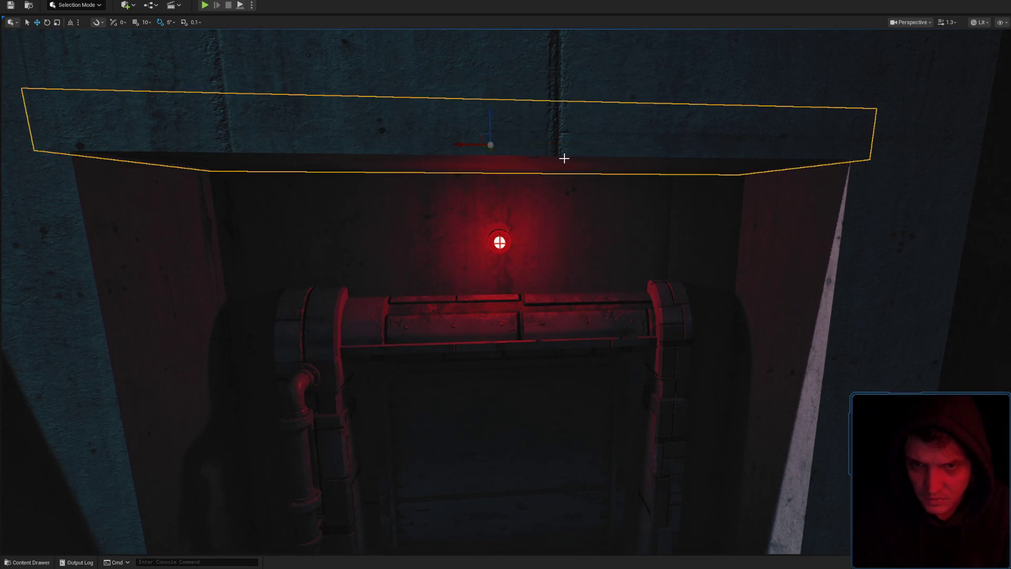
mouse_move(564, 160)
mouse_down()
mouse_move(485, 212)
mouse_move(626, 253)
mouse_move(564, 276)
mouse_move(673, 470)
mouse_move(817, 40)
mouse_move(684, 264)
mouse_move(632, 316)
mouse_move(553, 289)
mouse_move(516, 337)
mouse_move(532, 321)
mouse_move(445, 289)
mouse_up()
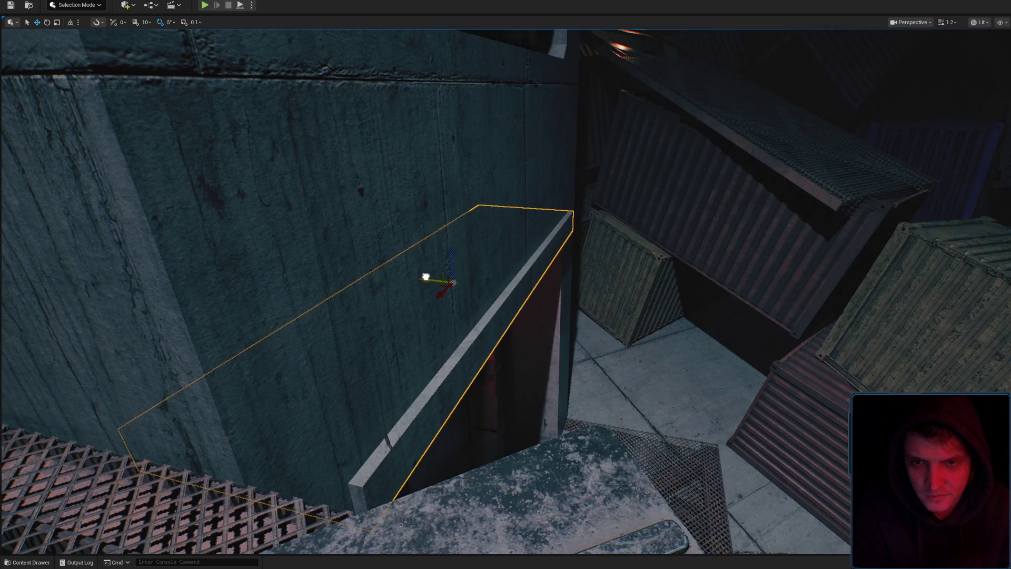
drag(544, 296, 574, 445)
right_click(574, 445)
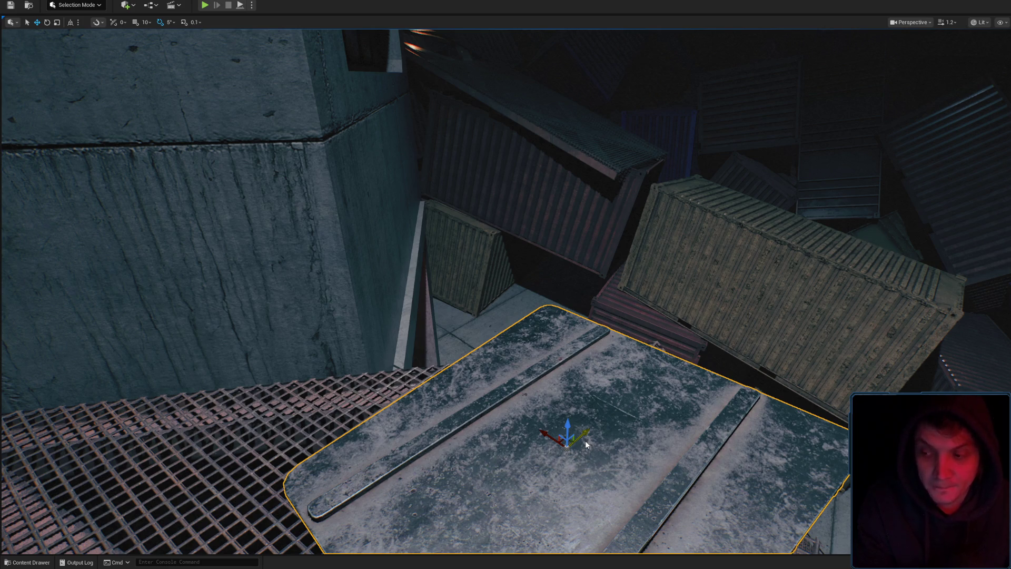
key(alt+p)
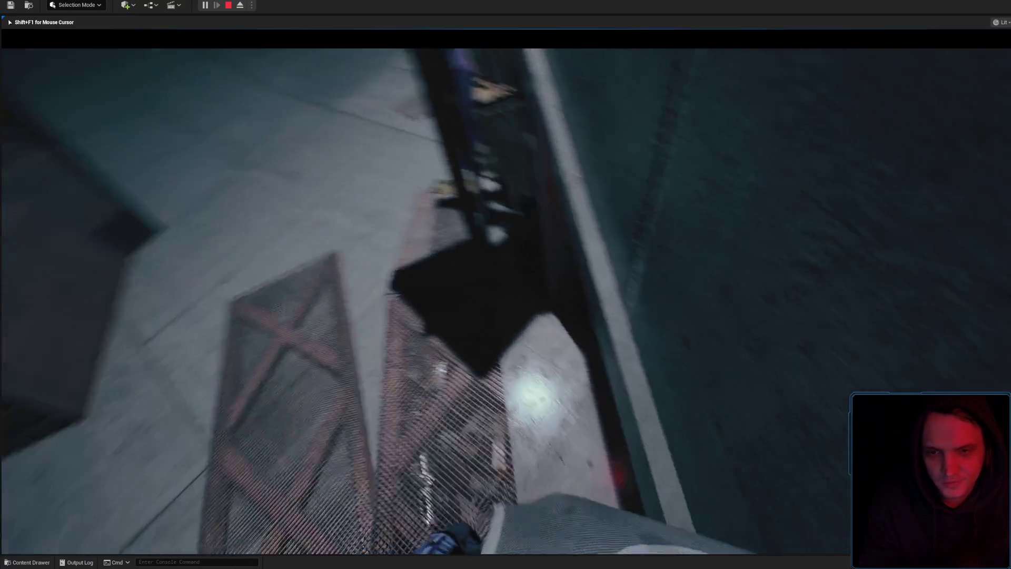
key(shift+F1)
key(Escape)
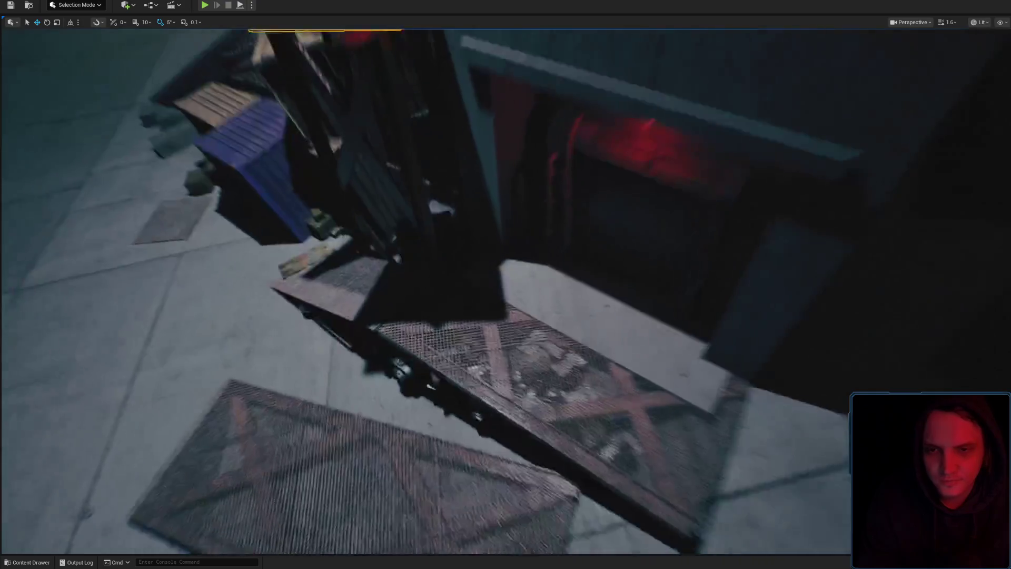
drag(534, 281, 534, 281)
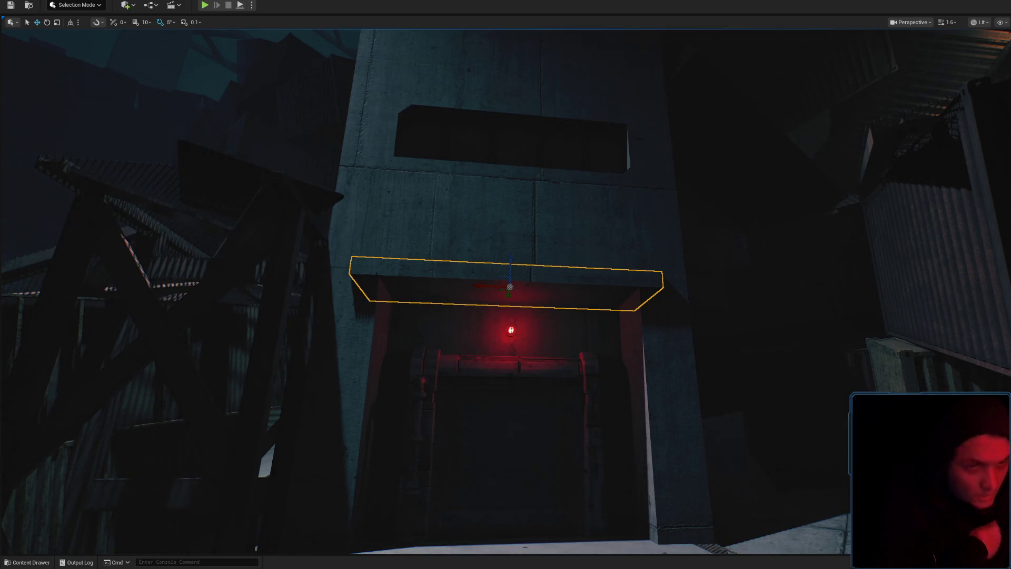
Frame the concrete beam over the red doorway, lower it slightly and slide it right.
mouse_move(502, 213)
mouse_down()
mouse_move(540, 224)
mouse_move(522, 230)
mouse_up()
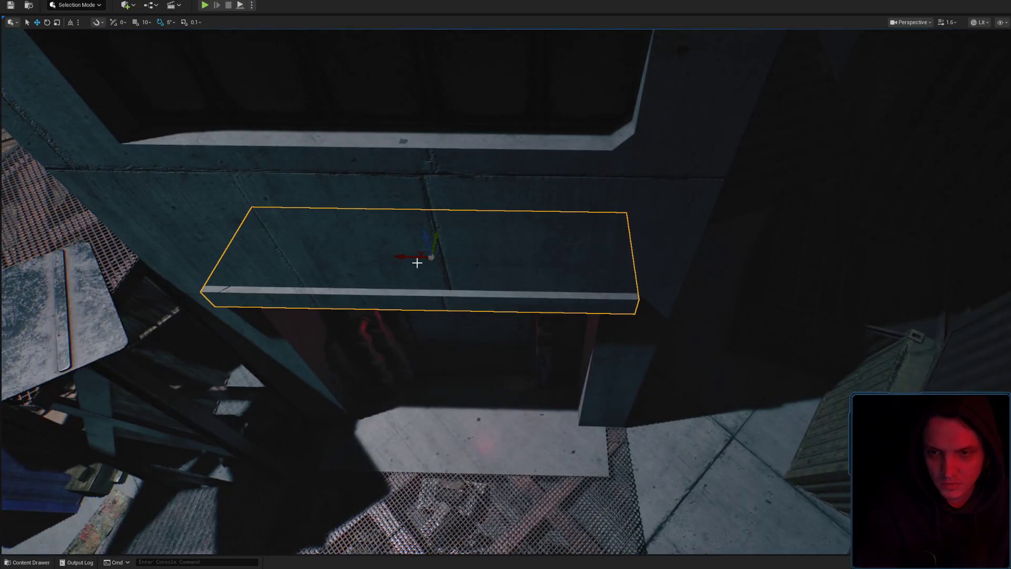
drag(407, 256, 408, 257)
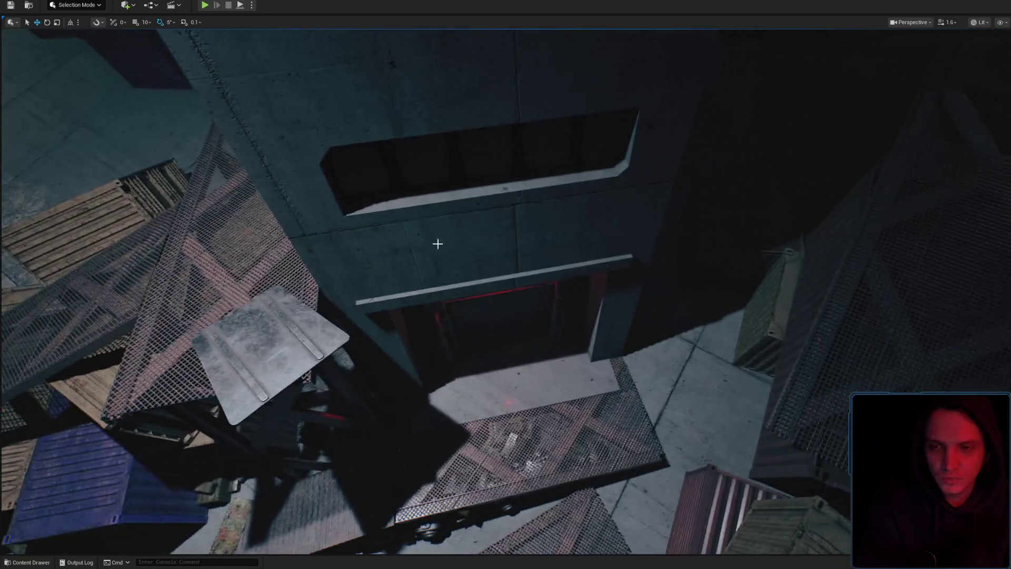
key(f)
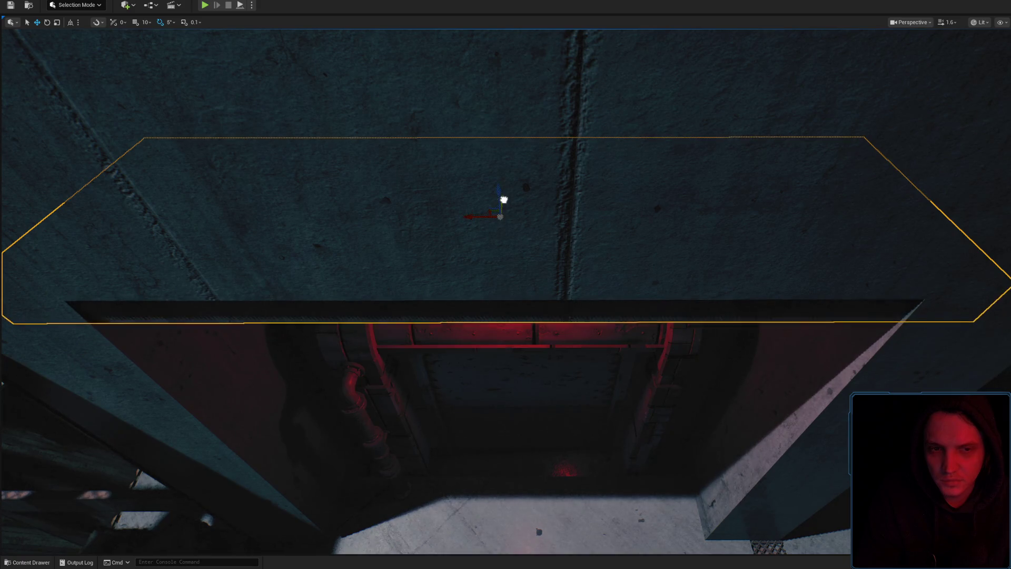
drag(504, 200, 504, 202)
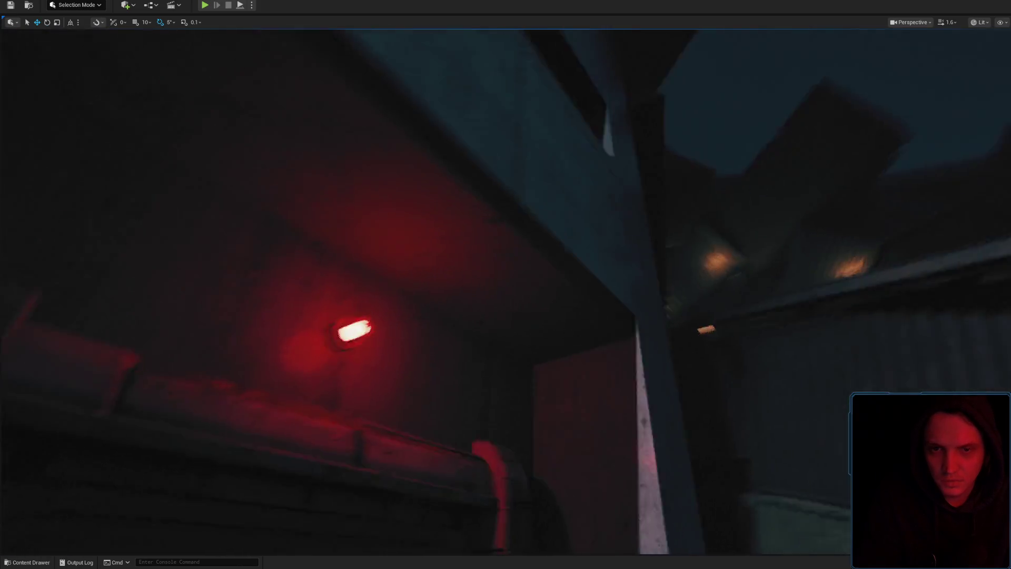
scroll(505, 284, down, 2)
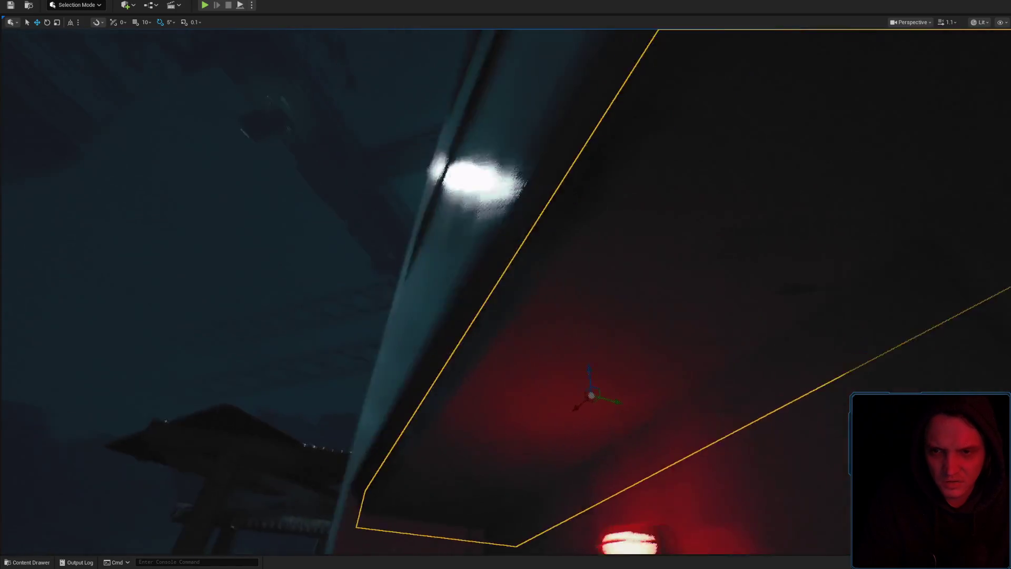
drag(599, 381, 779, 401)
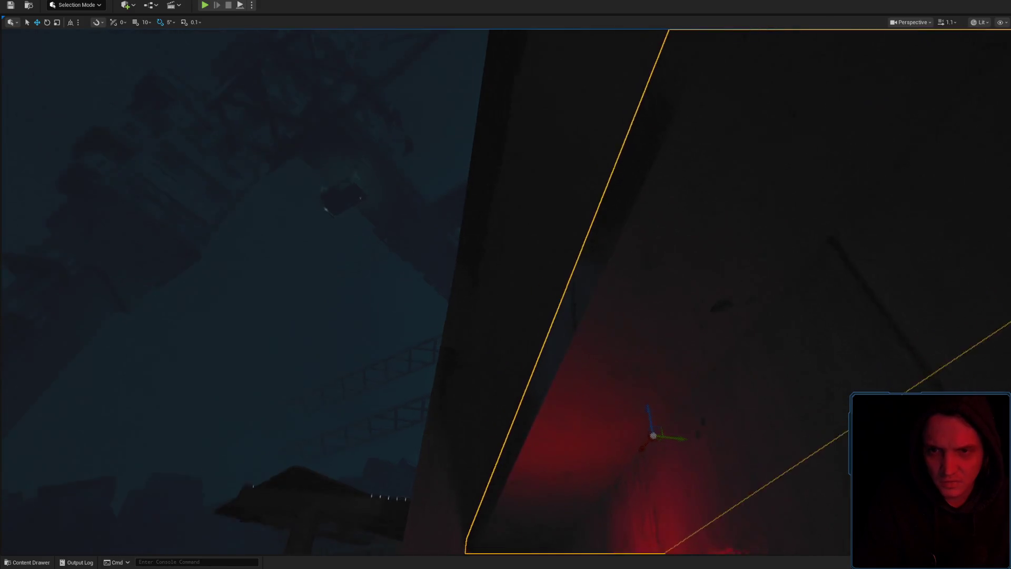
Slide the beam back left toward the camera and bring up the save prompt.
scroll(787, 402, down, 3)
scroll(804, 381, down, 2)
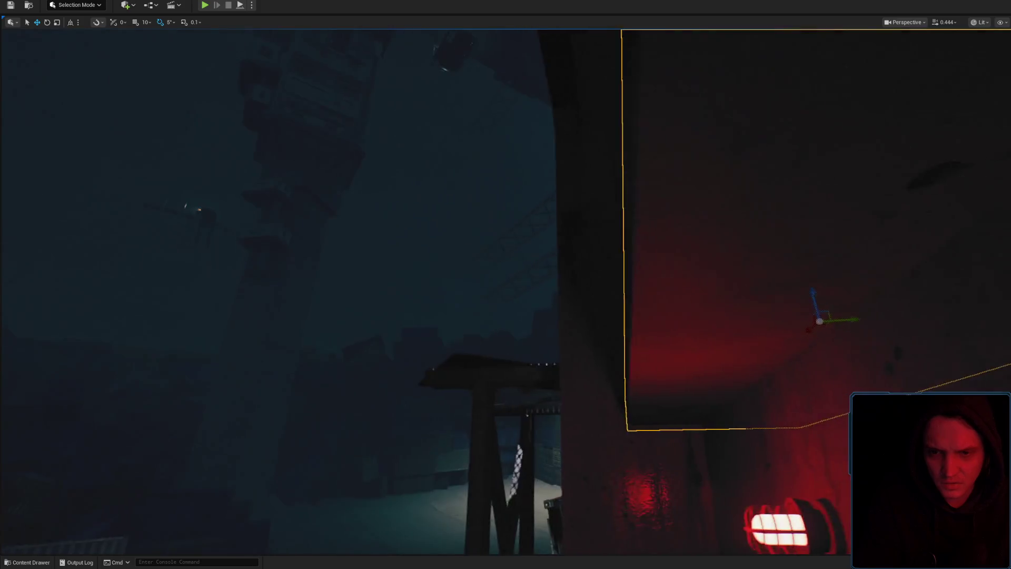
mouse_move(796, 367)
mouse_down()
mouse_move(728, 339)
mouse_move(696, 300)
mouse_move(702, 269)
mouse_move(702, 309)
mouse_up()
scroll(702, 269, up, 2)
scroll(702, 279, up, 2)
key(ctrl+s)
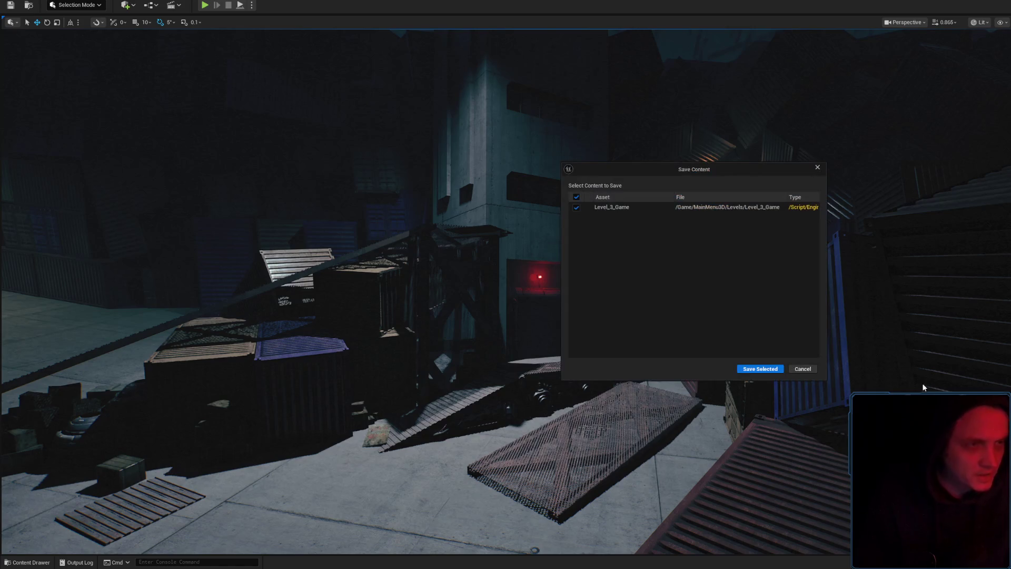
Save the Level_3_Game map with Save Selected.
click(781, 369)
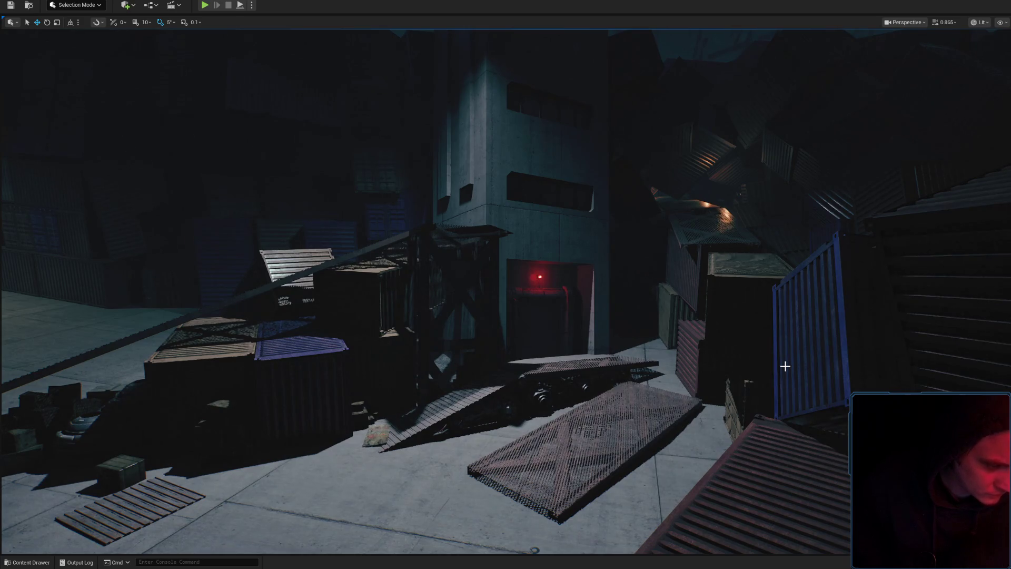
scroll(783, 354, up, 2)
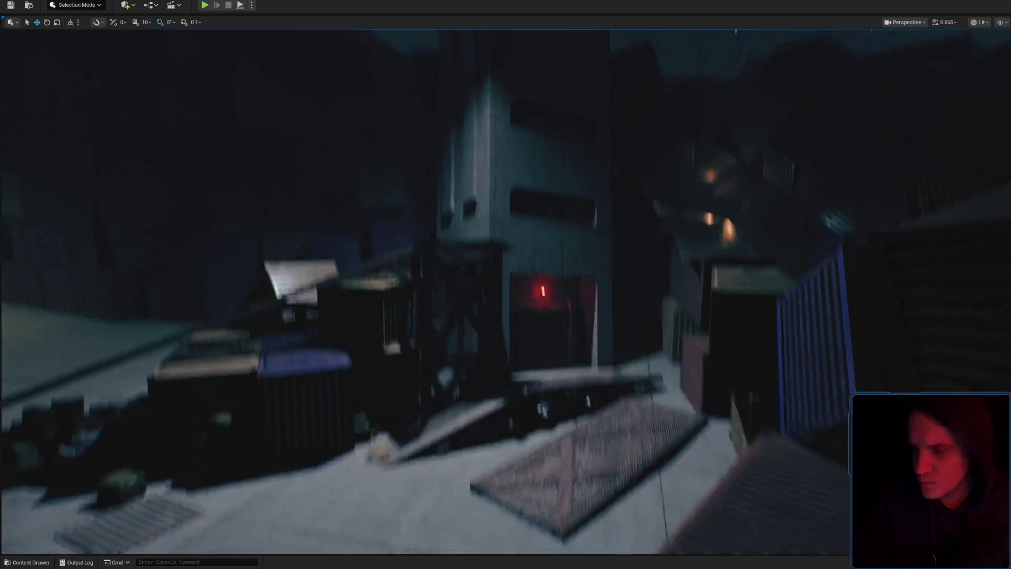
scroll(426, 291, up, 1)
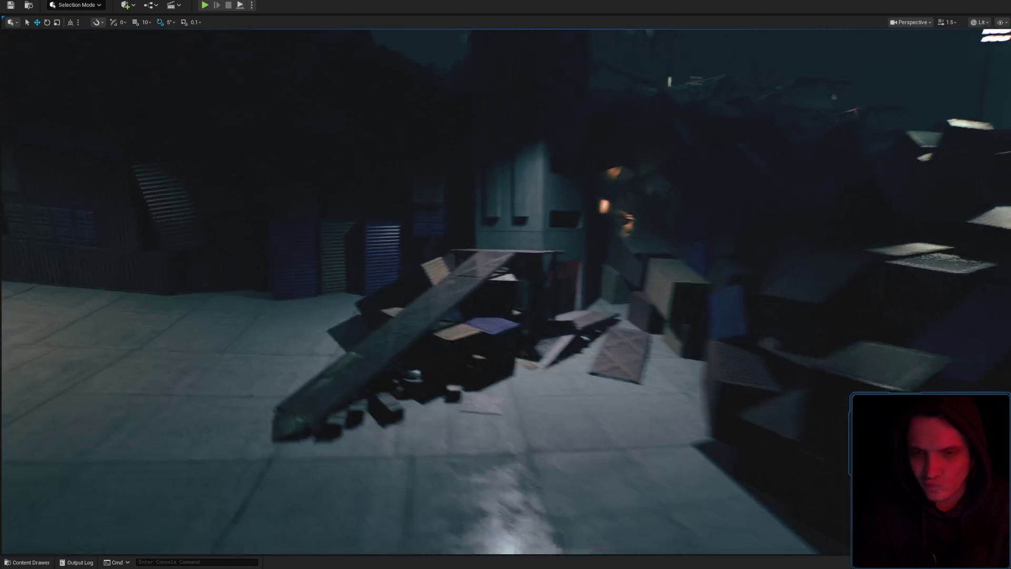
key(s)
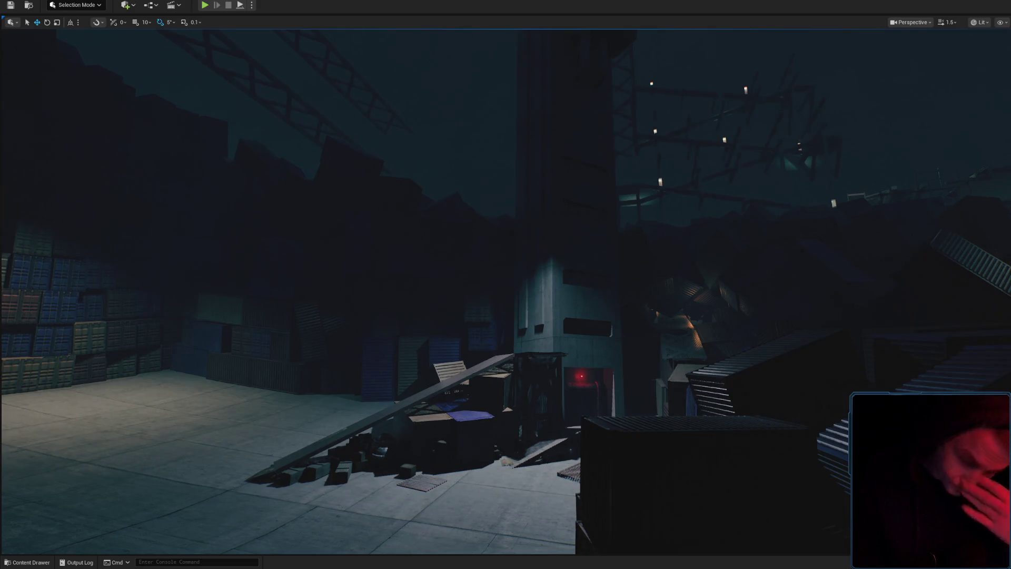
scroll(505, 285, up, 3)
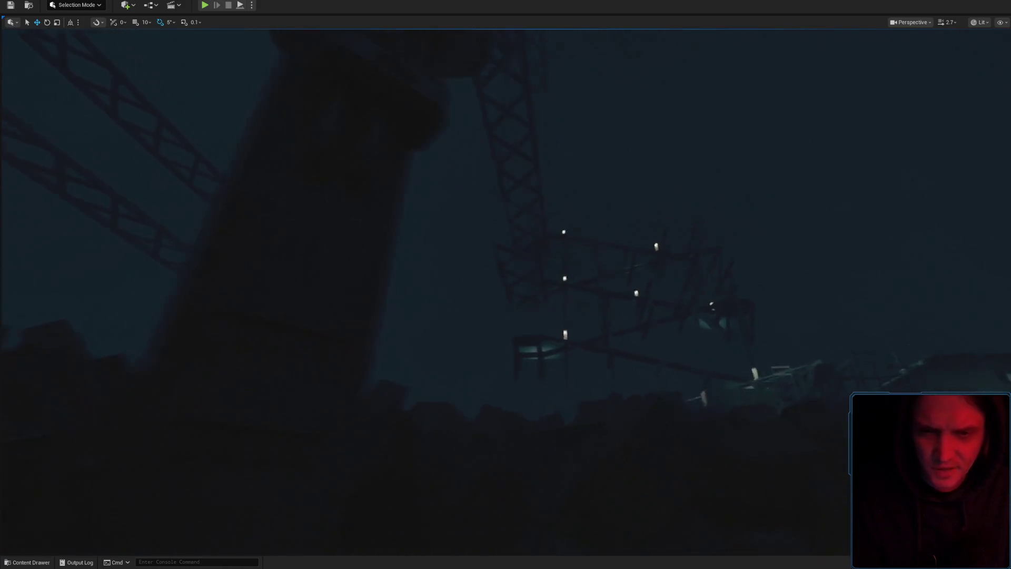
scroll(419, 238, down, 1)
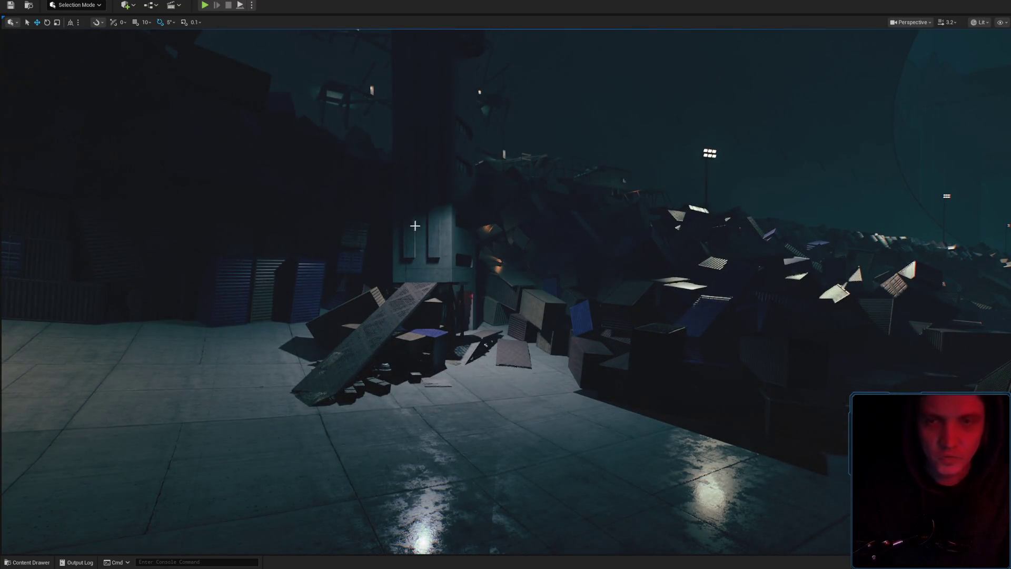
scroll(415, 226, up, 1)
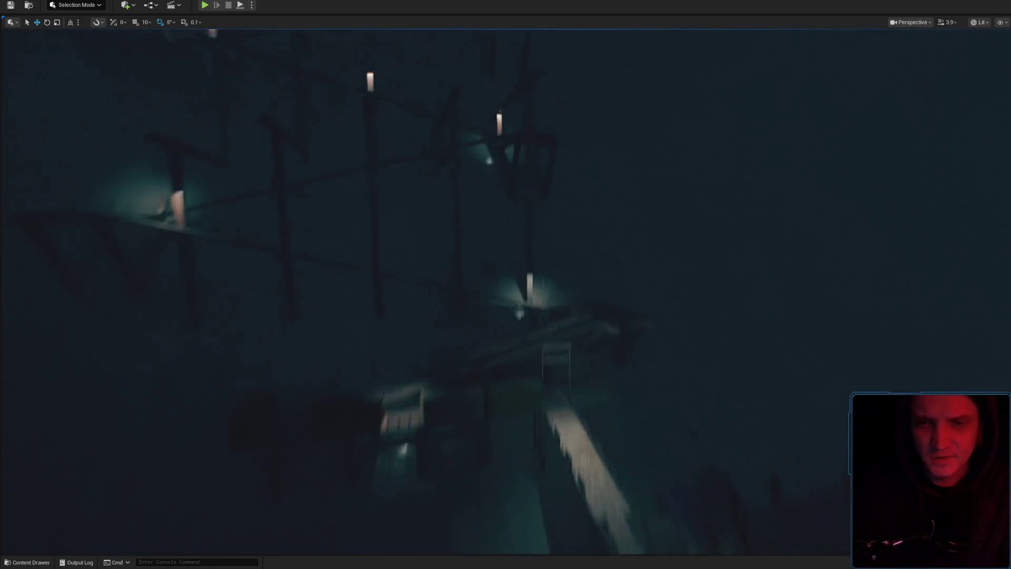
scroll(505, 285, down, 2)
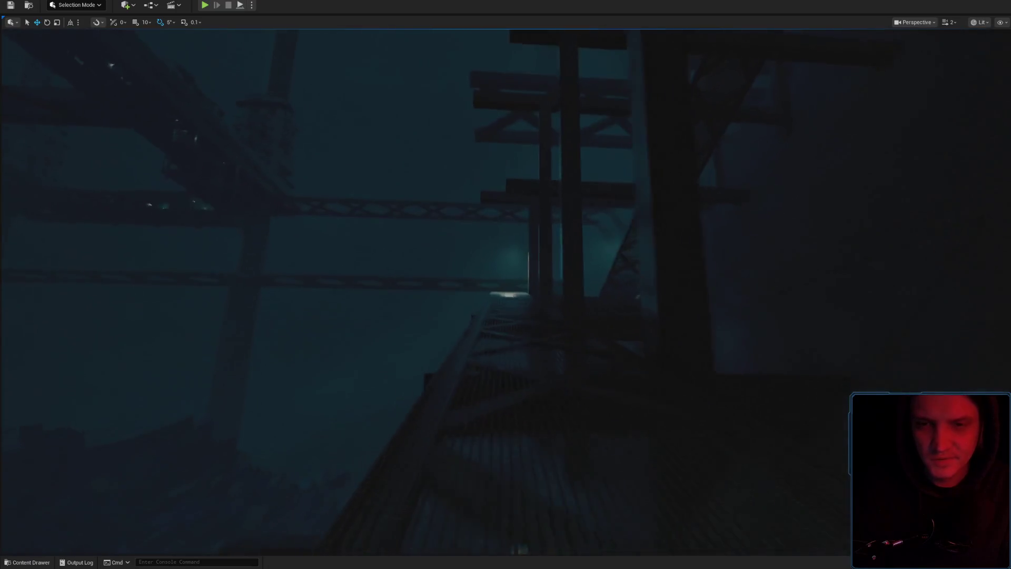
key(w)
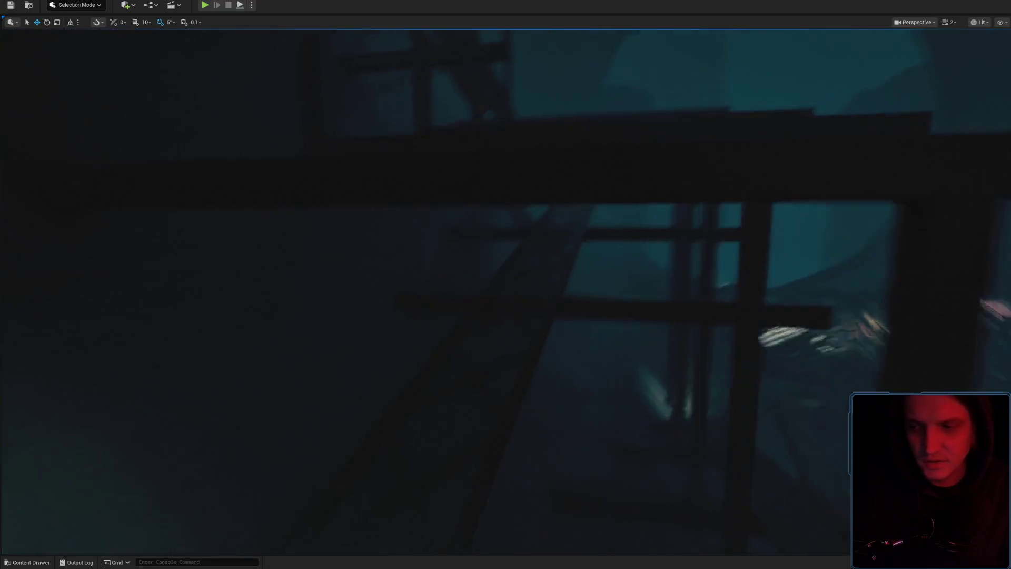
key(w)
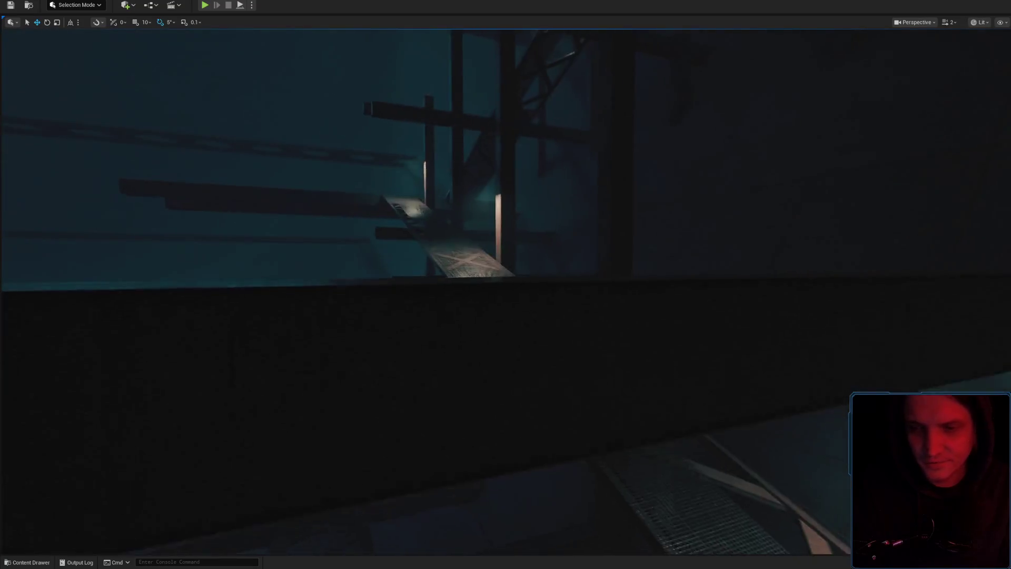
drag(521, 274, 545, 250)
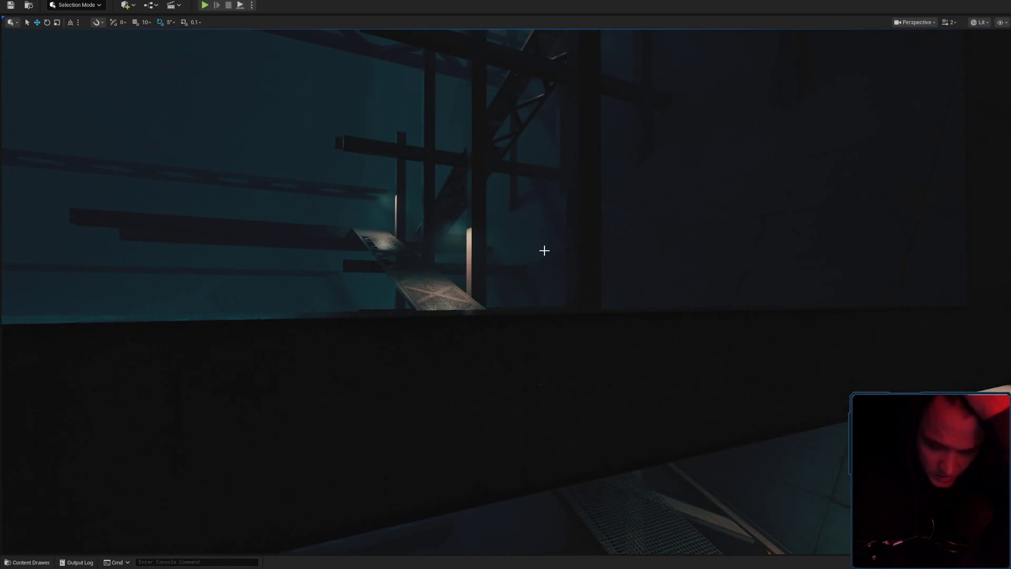
drag(544, 250, 546, 252)
scroll(546, 252, up, 2)
scroll(545, 251, down, 2)
scroll(505, 290, down, 1)
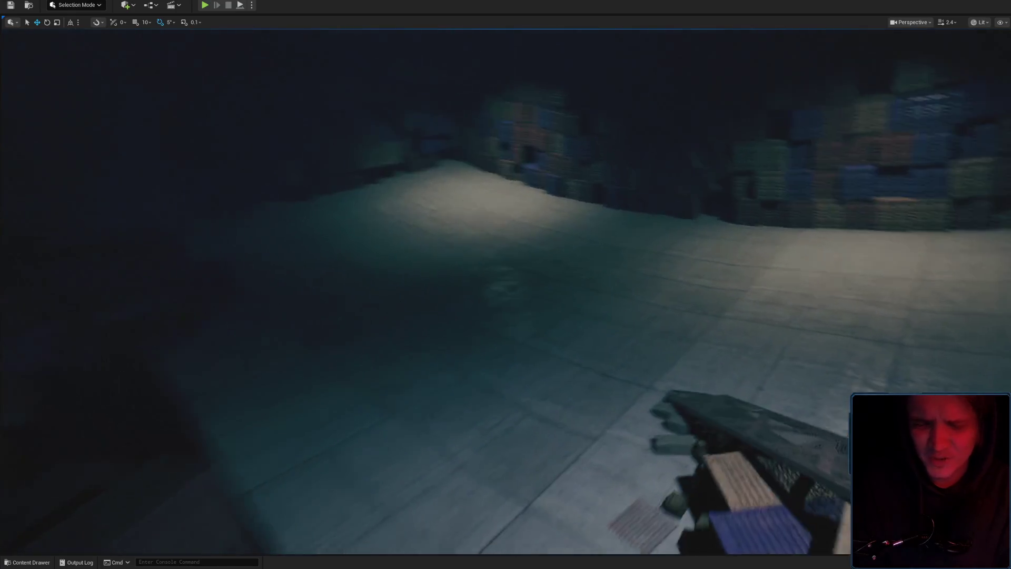
scroll(506, 290, down, 1)
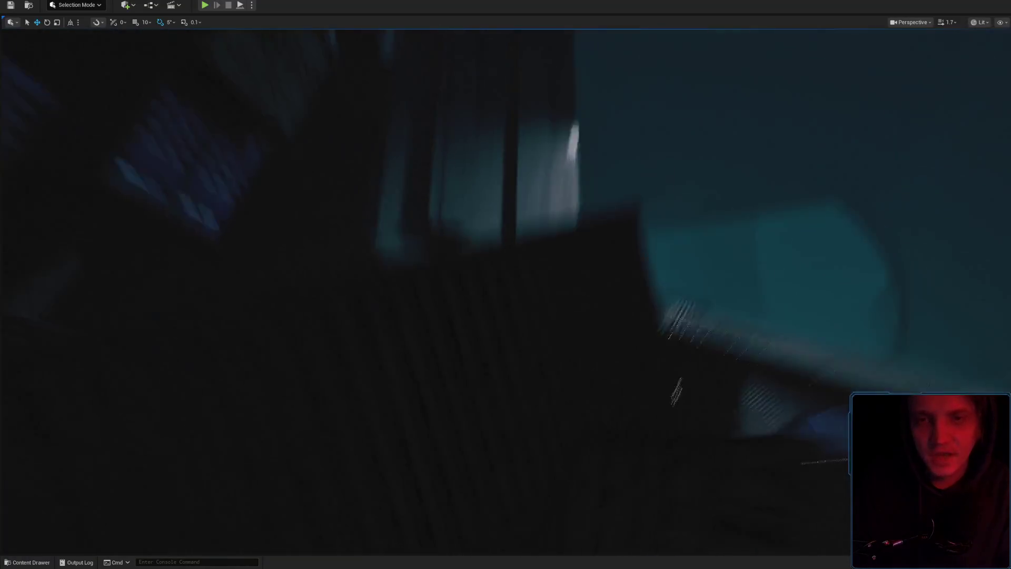
scroll(505, 289, up, 2)
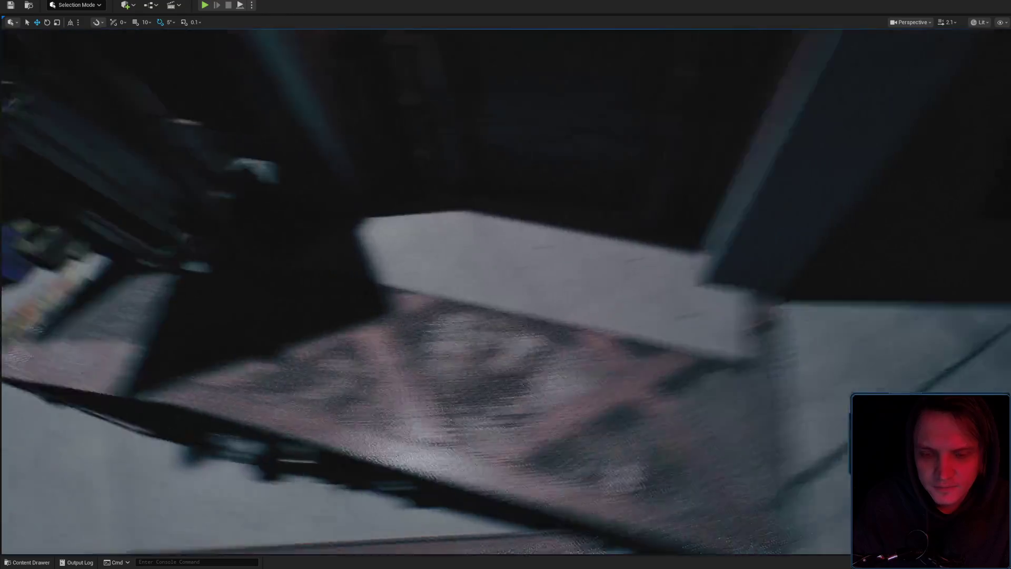
click(613, 291)
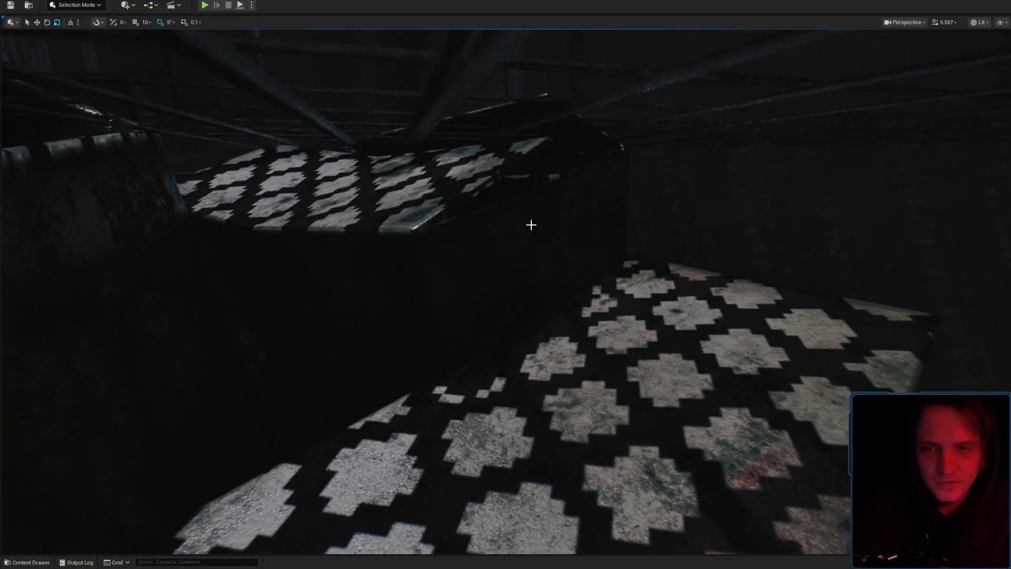
key(f)
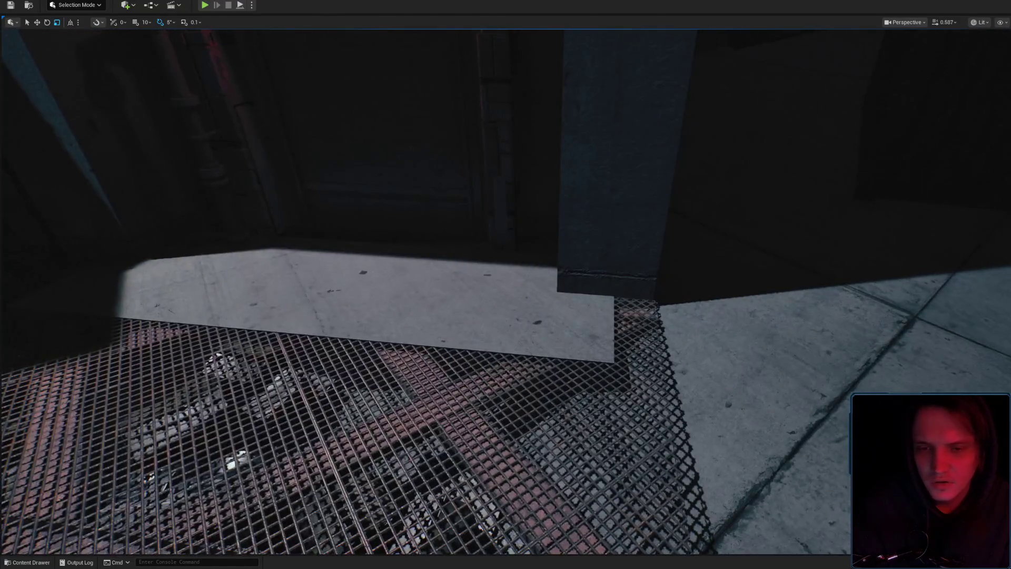
scroll(505, 284, up, 3)
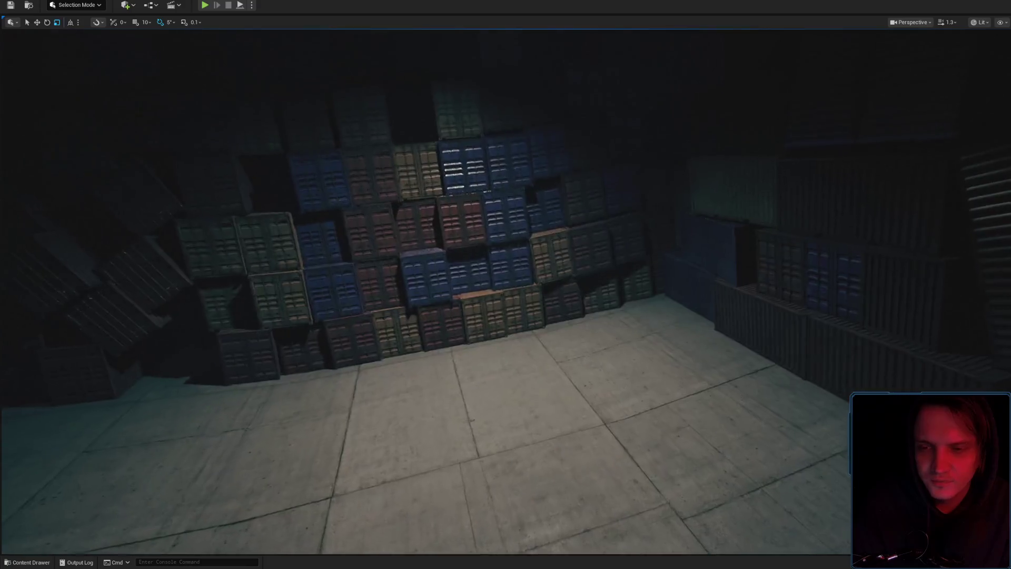
scroll(506, 285, up, 2)
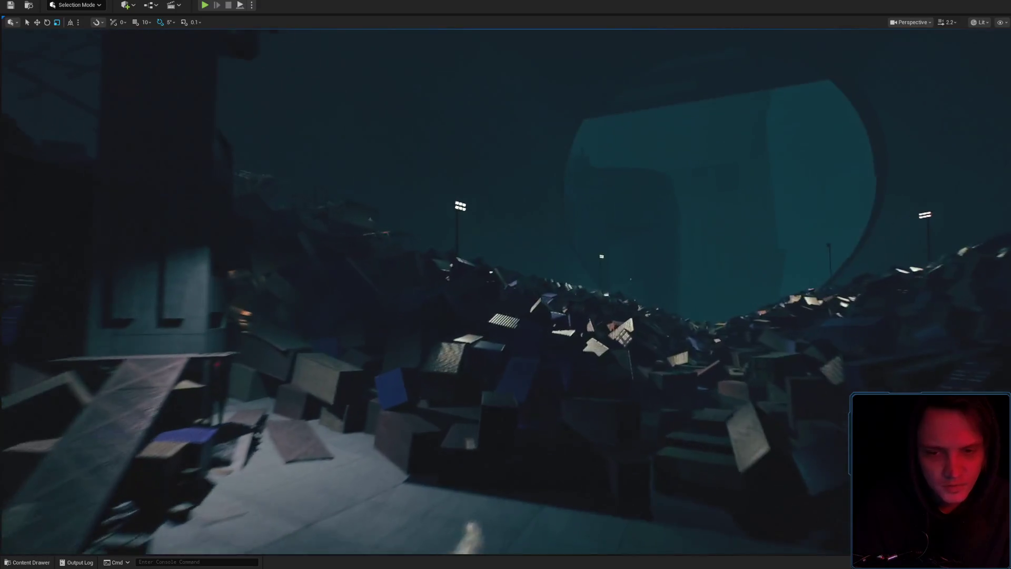
scroll(506, 285, up, 1)
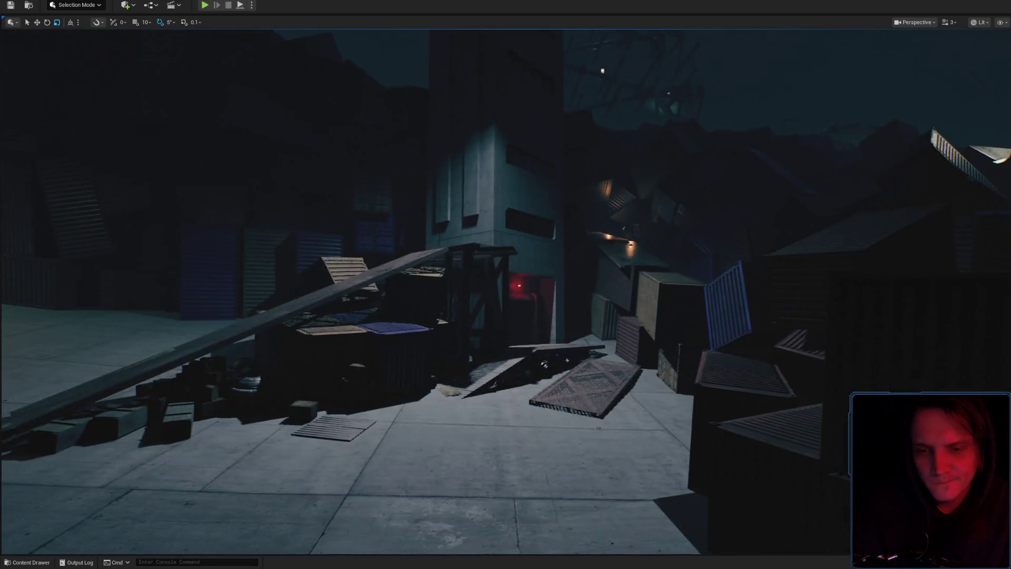
scroll(505, 284, down, 1)
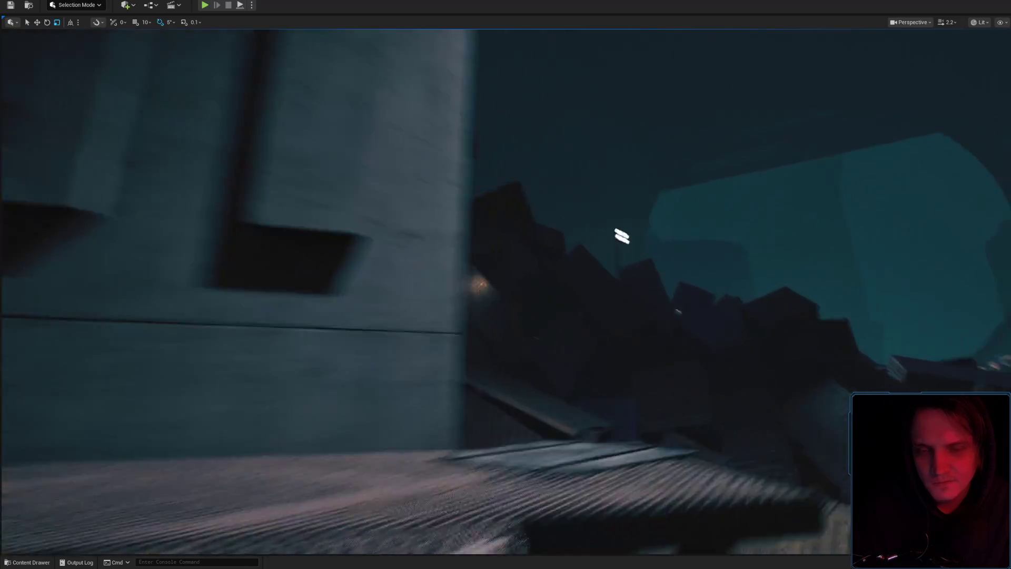
scroll(622, 236, down, 1)
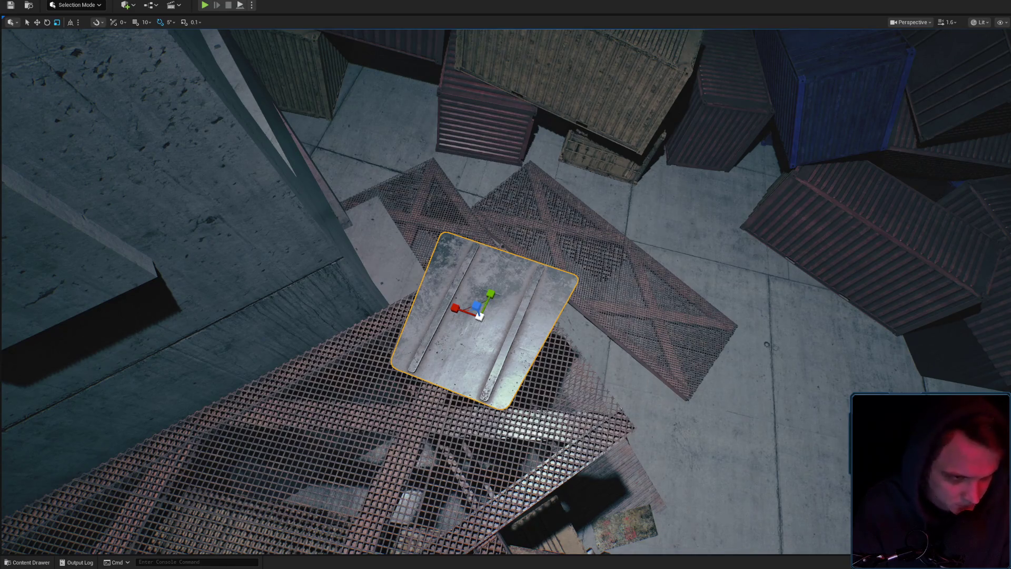
Select the corrugated metal plate on the grating and raise it slightly on Z.
drag(713, 313, 621, 326)
mouse_move(530, 365)
mouse_down()
mouse_move(530, 390)
mouse_move(530, 365)
mouse_up()
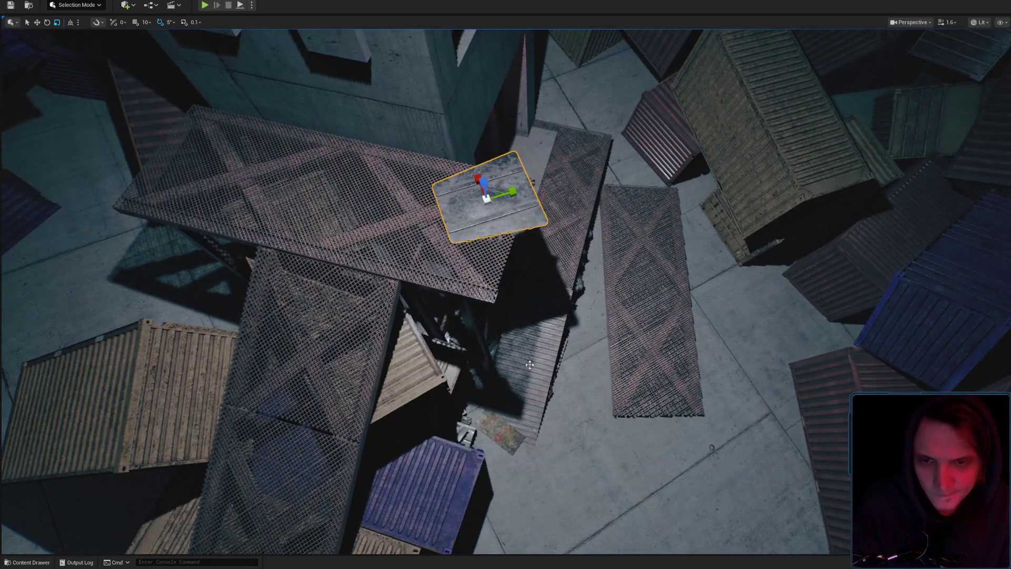
click(485, 201)
key(ctrl+b)
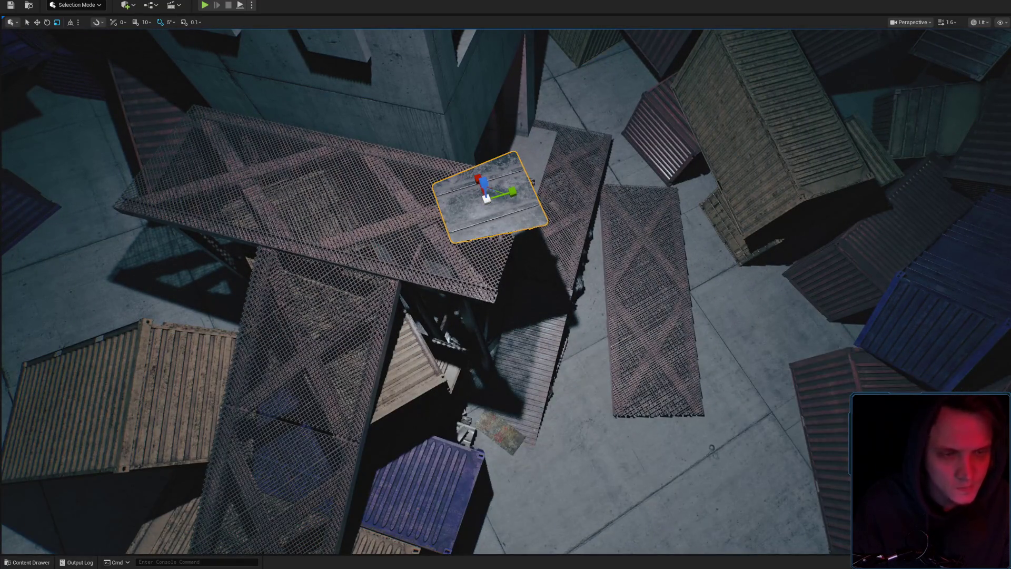
mouse_move(485, 202)
mouse_down()
mouse_move(458, 226)
mouse_move(474, 221)
mouse_move(501, 237)
mouse_move(500, 197)
mouse_up()
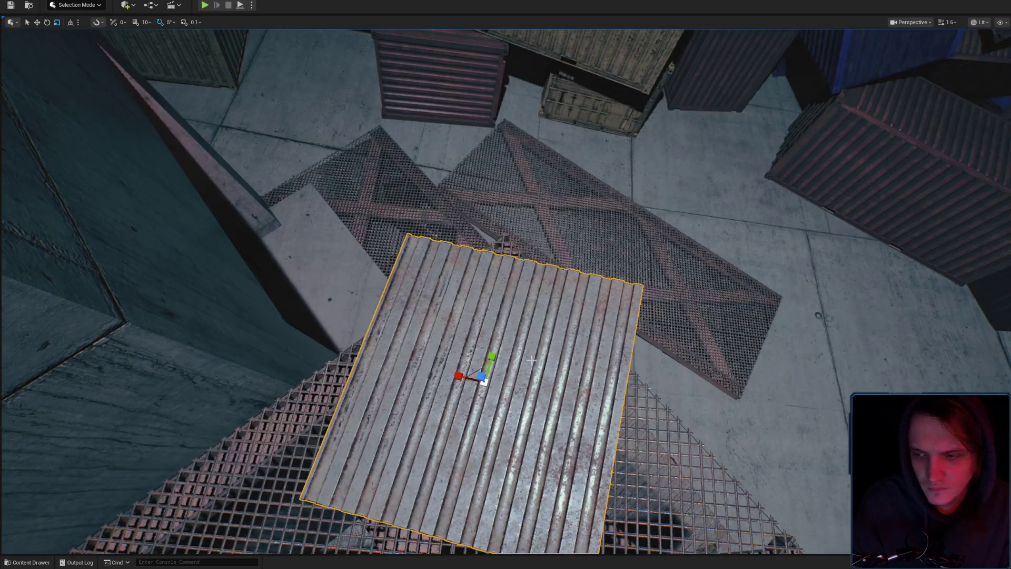
mouse_move(507, 326)
mouse_down()
mouse_move(490, 316)
mouse_move(500, 332)
mouse_move(520, 255)
mouse_move(495, 248)
mouse_move(532, 247)
mouse_move(392, 267)
mouse_up()
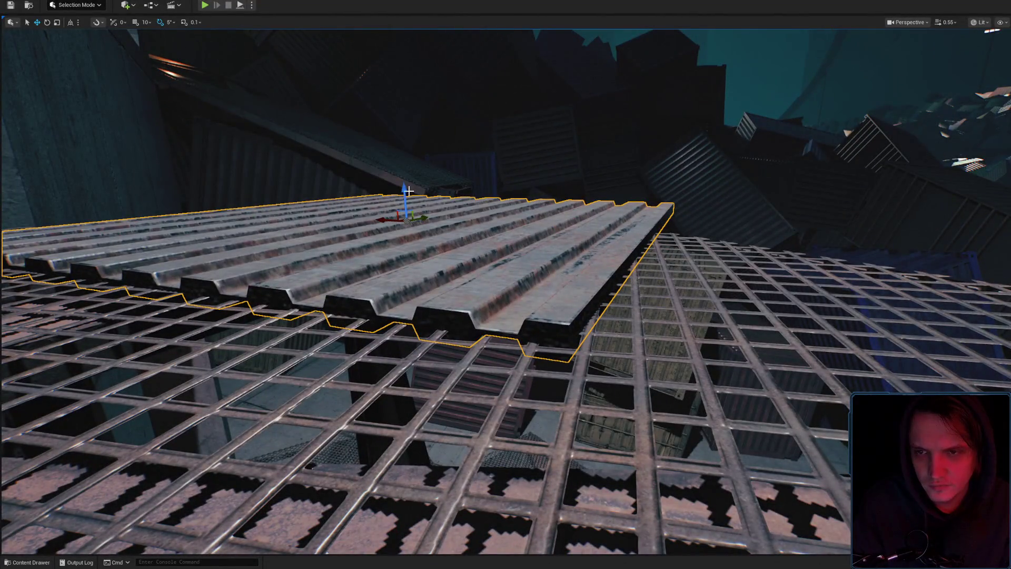
drag(409, 191, 406, 186)
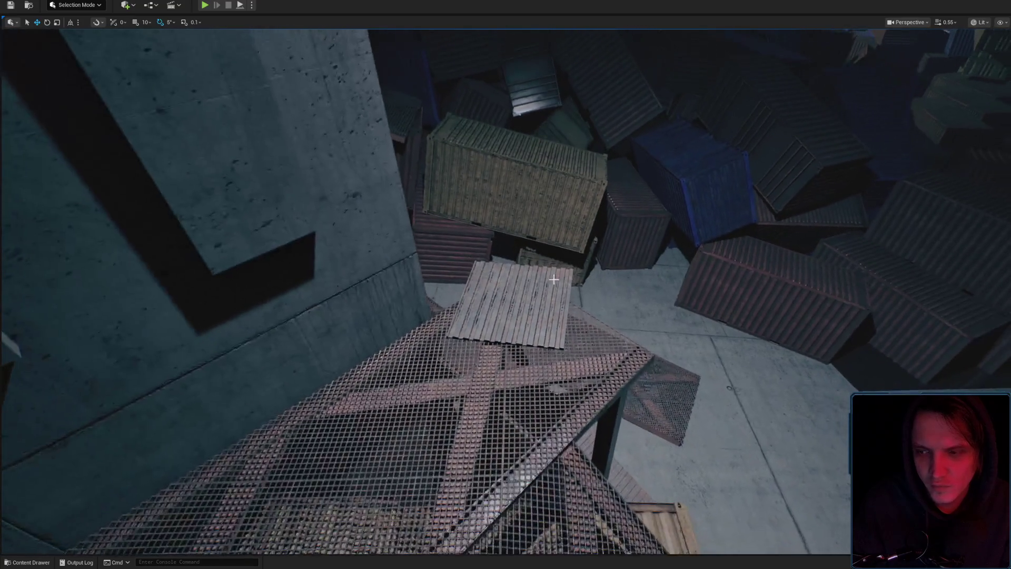
Save the Level_3_Game map again.
key(ctrl+shift+s)
click(749, 369)
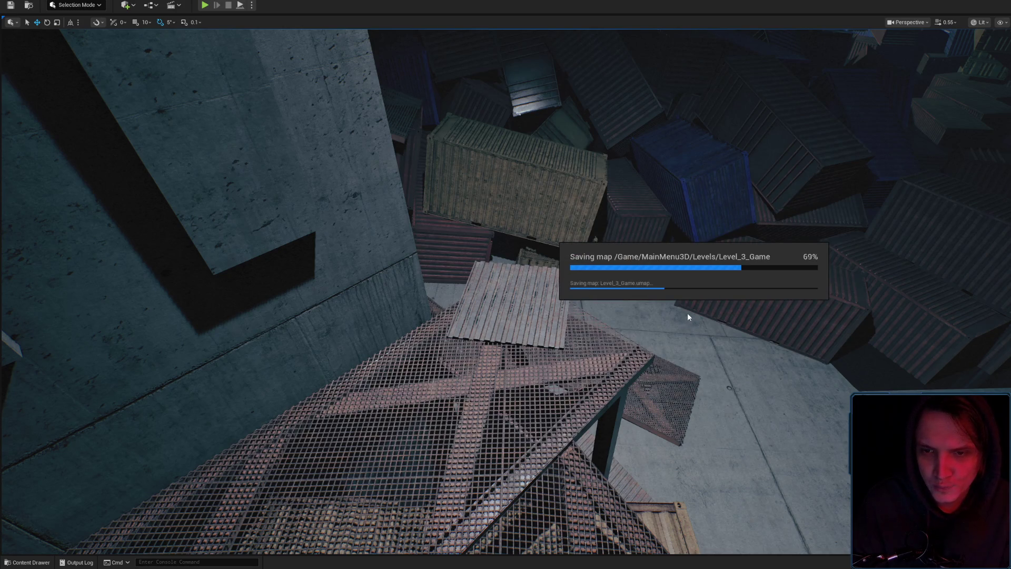
mouse_move(687, 313)
mouse_down()
mouse_move(674, 211)
mouse_move(807, 220)
mouse_move(880, 278)
mouse_up()
Frame the concrete pillar and open its parent material MM_RC_Global_T from Details.
click(368, 237)
key(f)
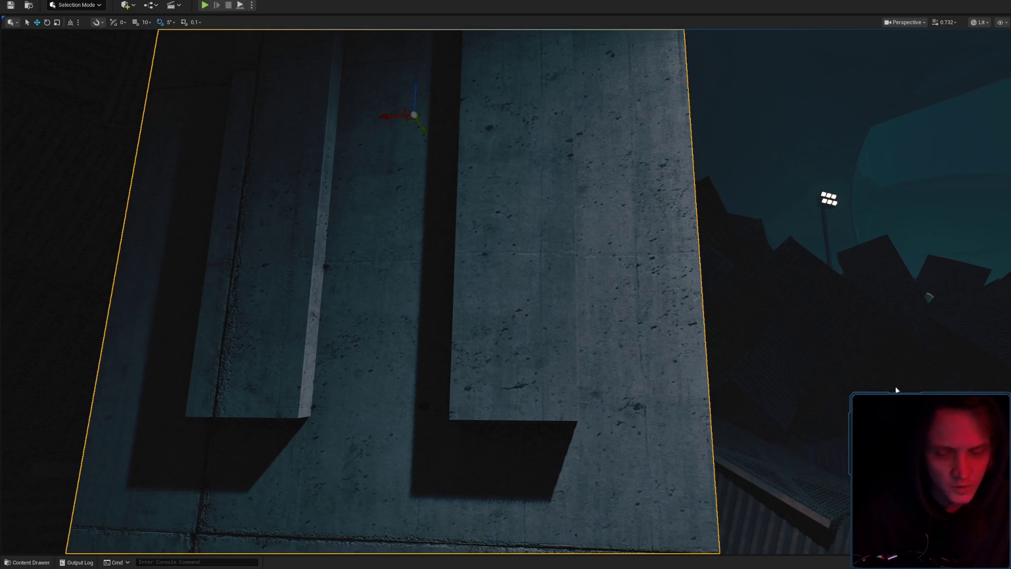
scroll(906, 263, down, 5)
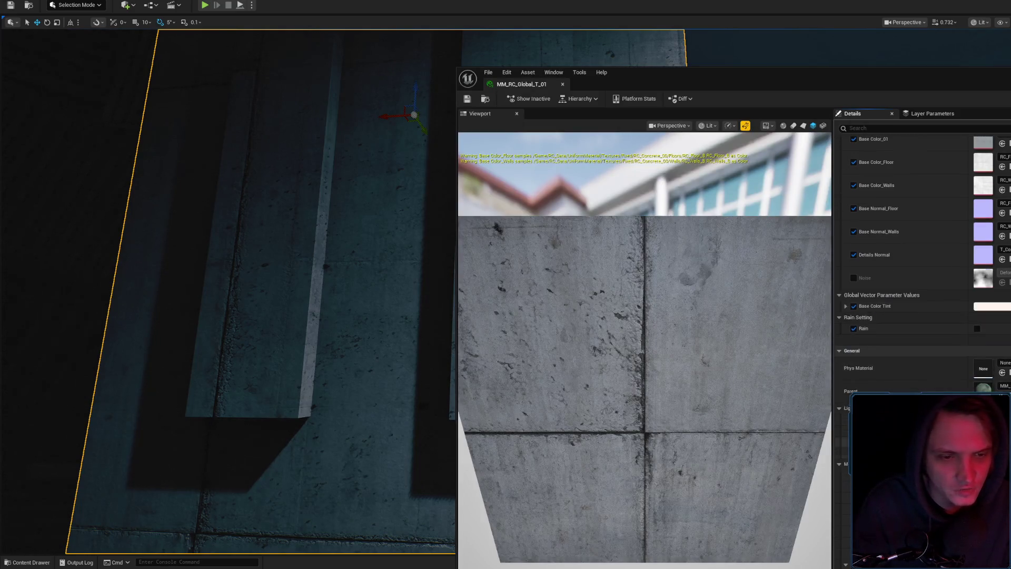
double_click(985, 386)
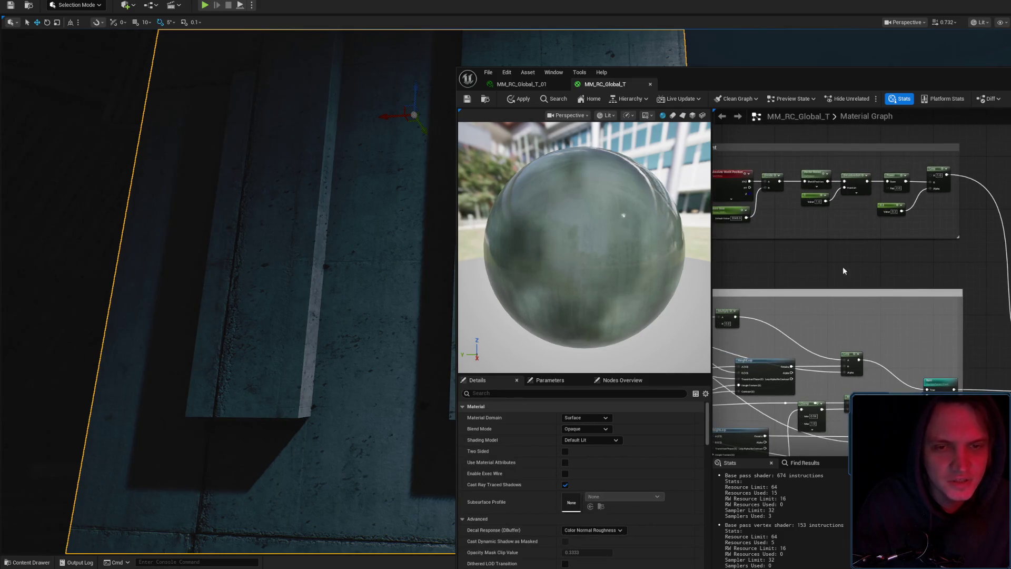
Move the Dry Color parameter node further left in the graph.
scroll(903, 323, down, 2)
scroll(870, 294, up, 2)
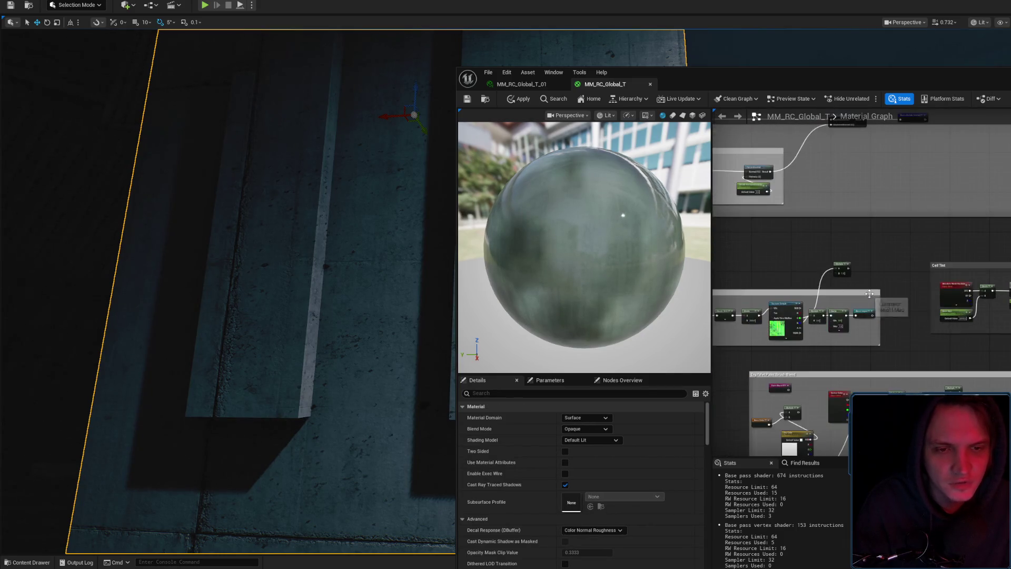
scroll(869, 294, up, 3)
click(856, 189)
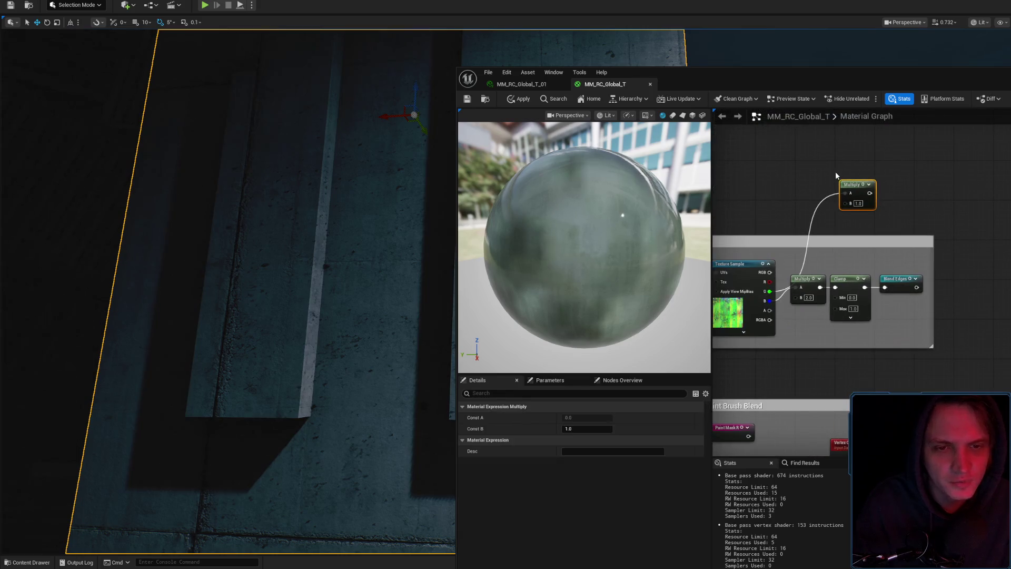
click(909, 216)
scroll(897, 201, down, 5)
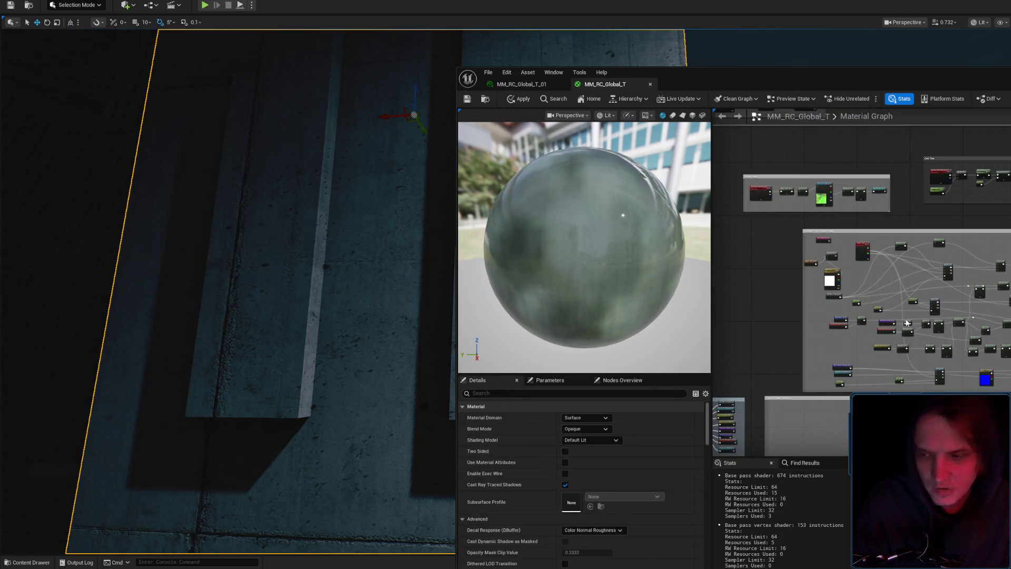
scroll(905, 319, up, 5)
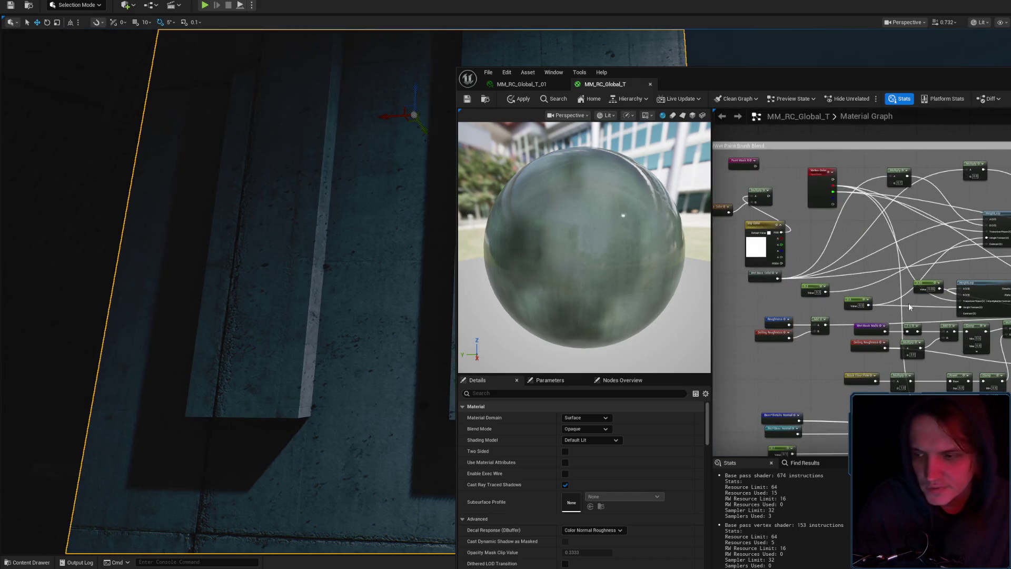
scroll(885, 221, down, 3)
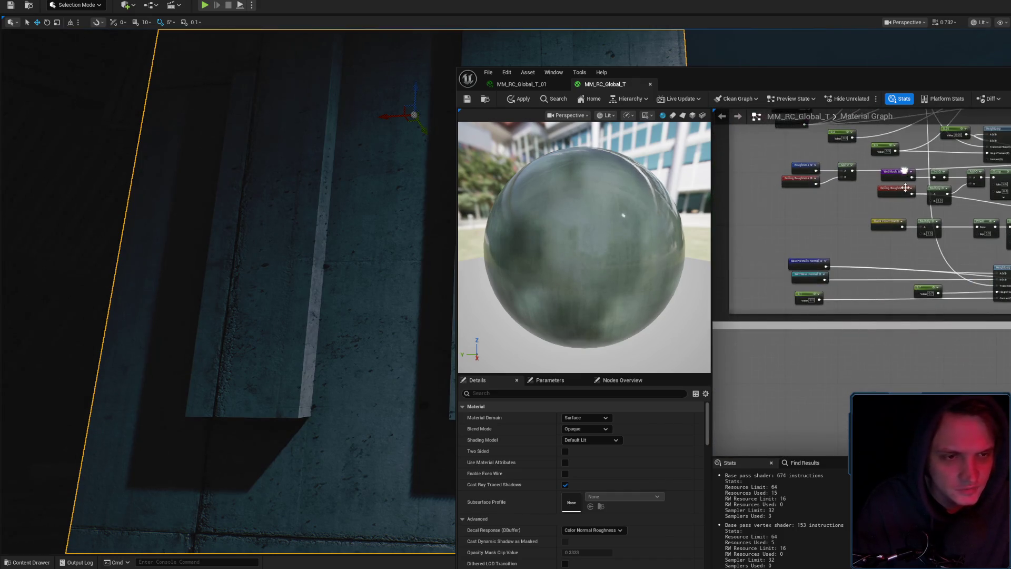
scroll(881, 244, up, 3)
scroll(861, 225, down, 3)
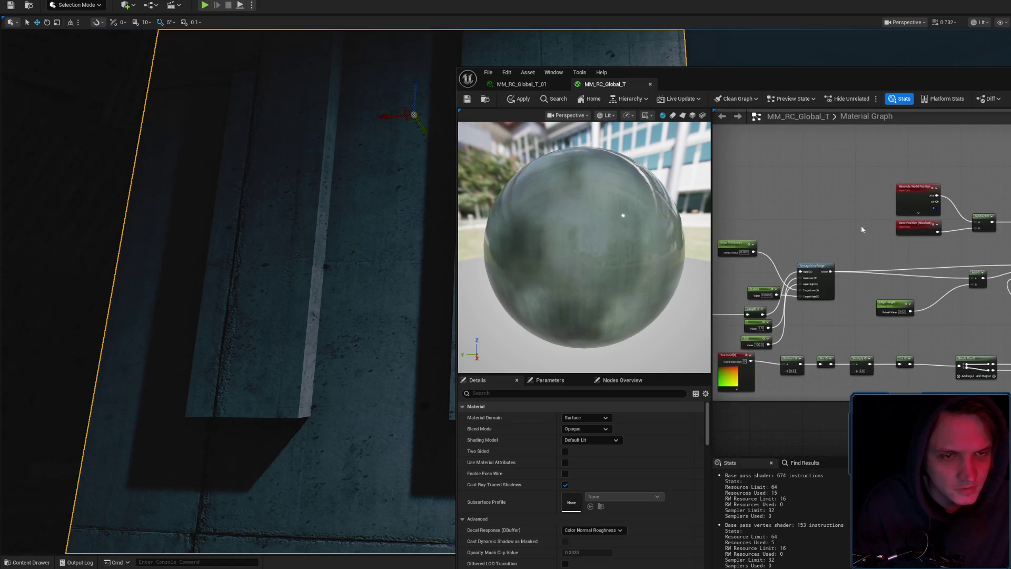
scroll(995, 356, up, 3)
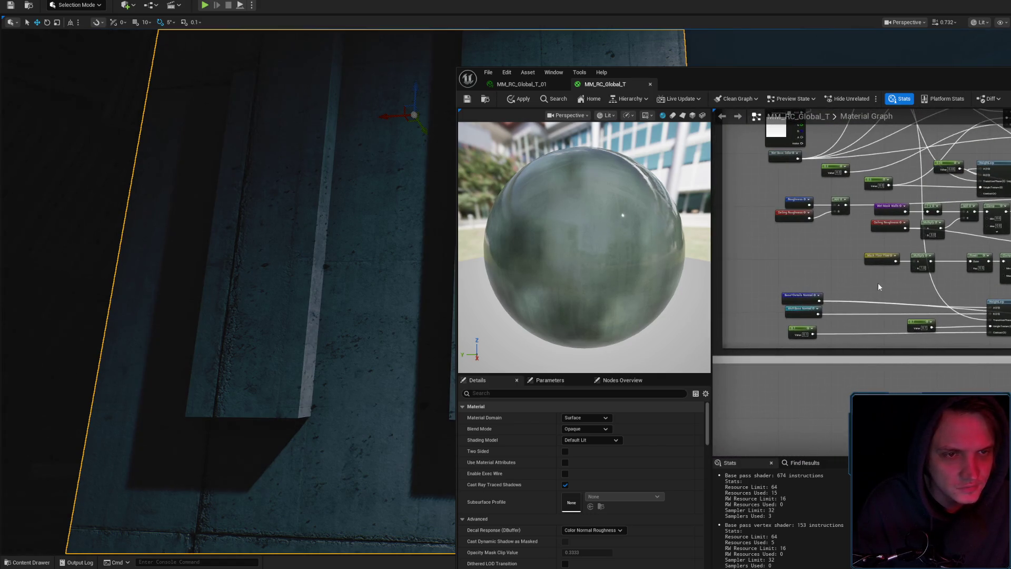
scroll(878, 282, down, 2)
scroll(822, 227, up, 2)
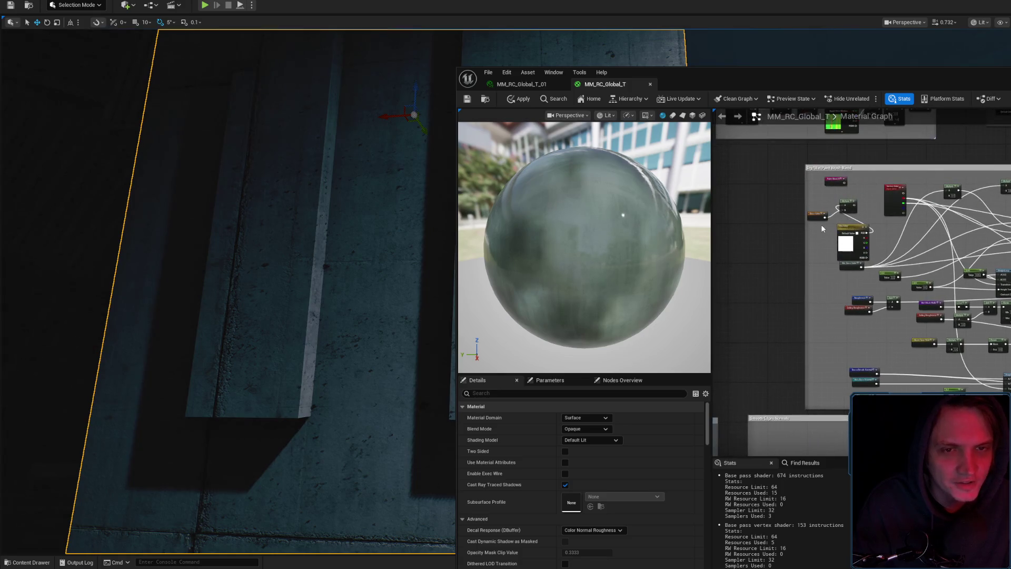
mouse_move(848, 246)
mouse_down()
mouse_move(801, 240)
mouse_move(808, 257)
mouse_up()
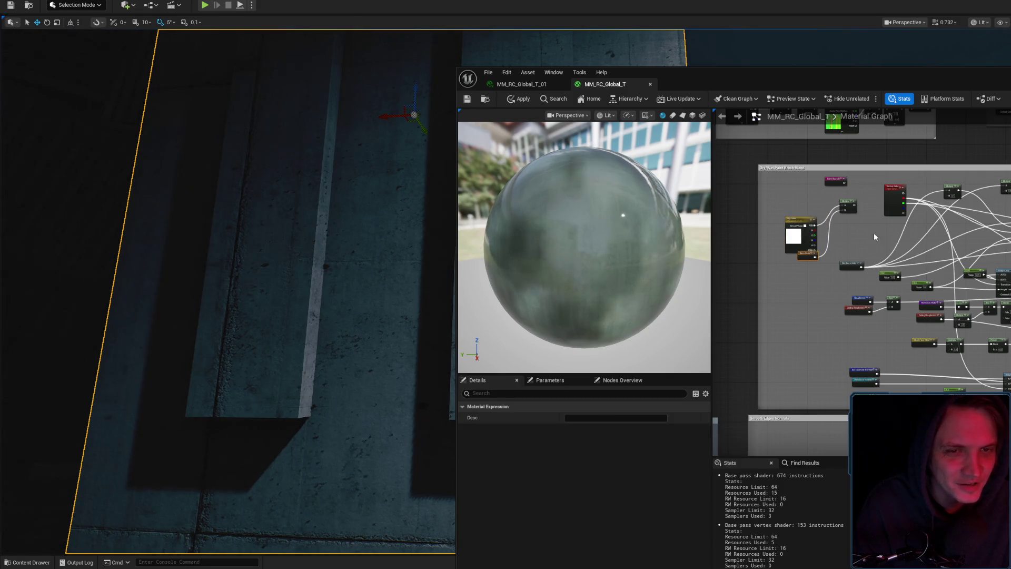
scroll(874, 232, up, 1)
click(845, 213)
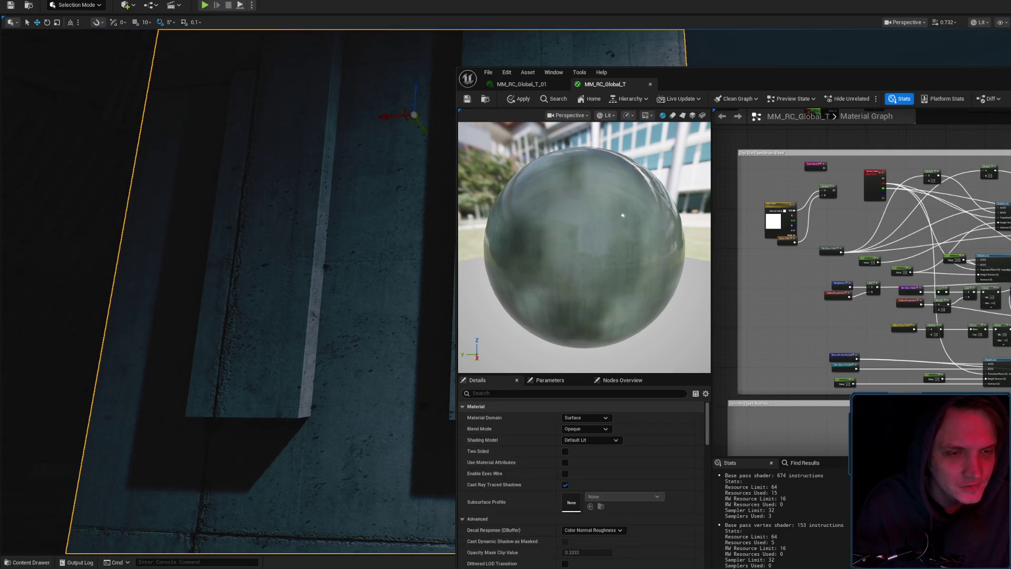
Nudge the Absolute World Position node down-left near the Smooth Edges Normals area.
mouse_move(863, 226)
mouse_down()
mouse_move(871, 301)
mouse_move(924, 255)
mouse_up()
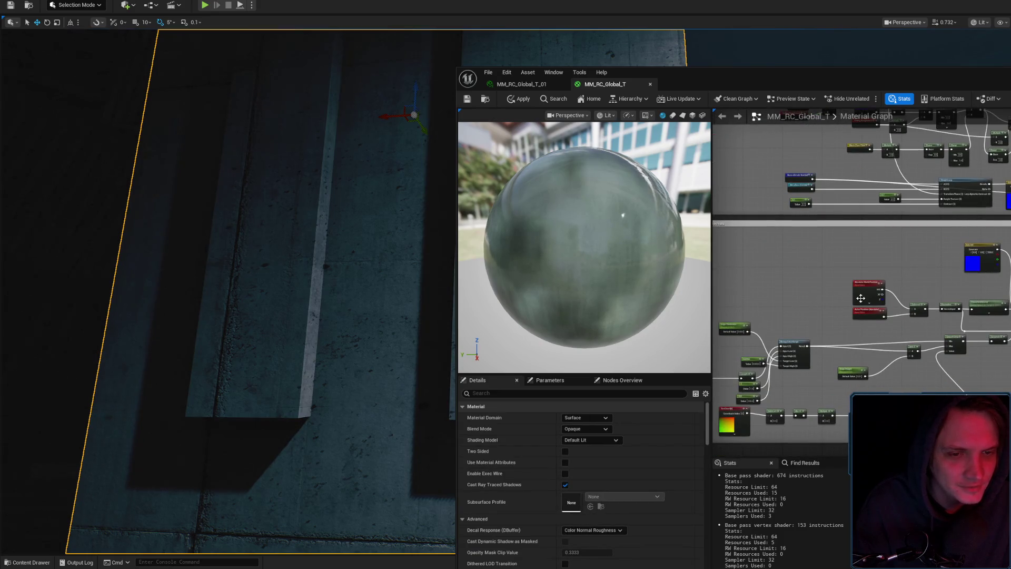
mouse_move(861, 298)
mouse_down()
mouse_move(858, 311)
mouse_move(863, 304)
mouse_up()
click(861, 324)
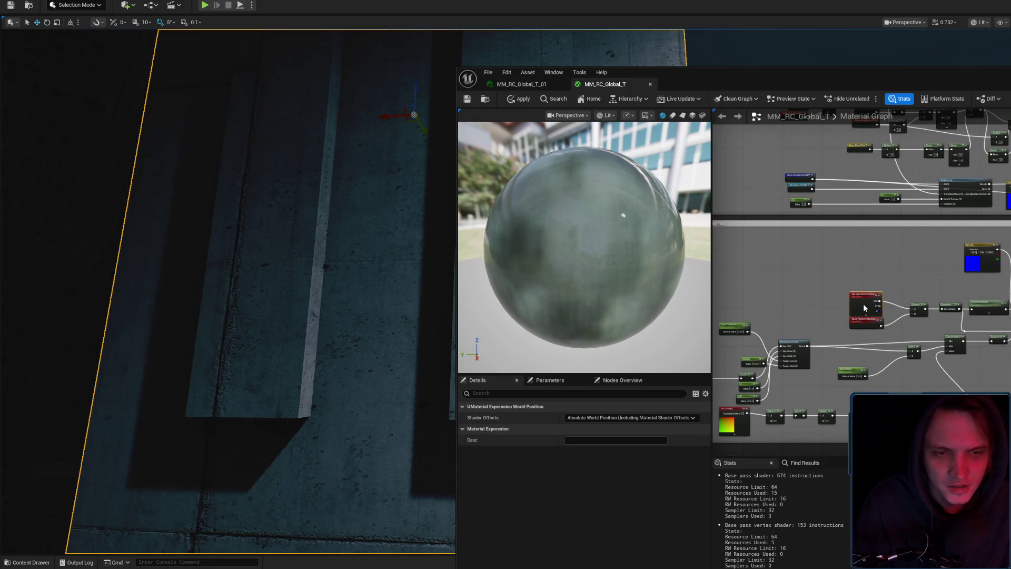
click(901, 248)
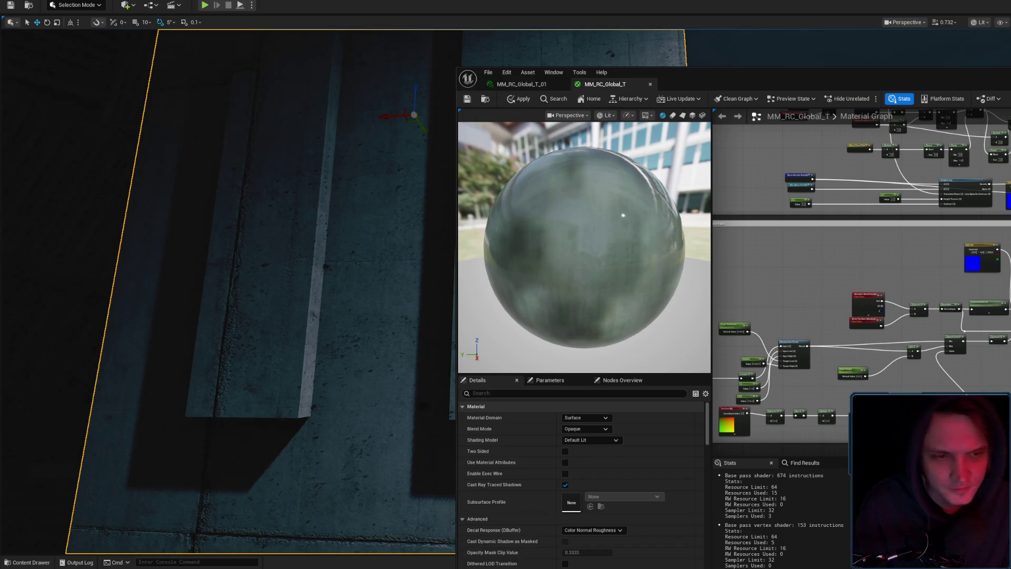
drag(902, 285, 968, 261)
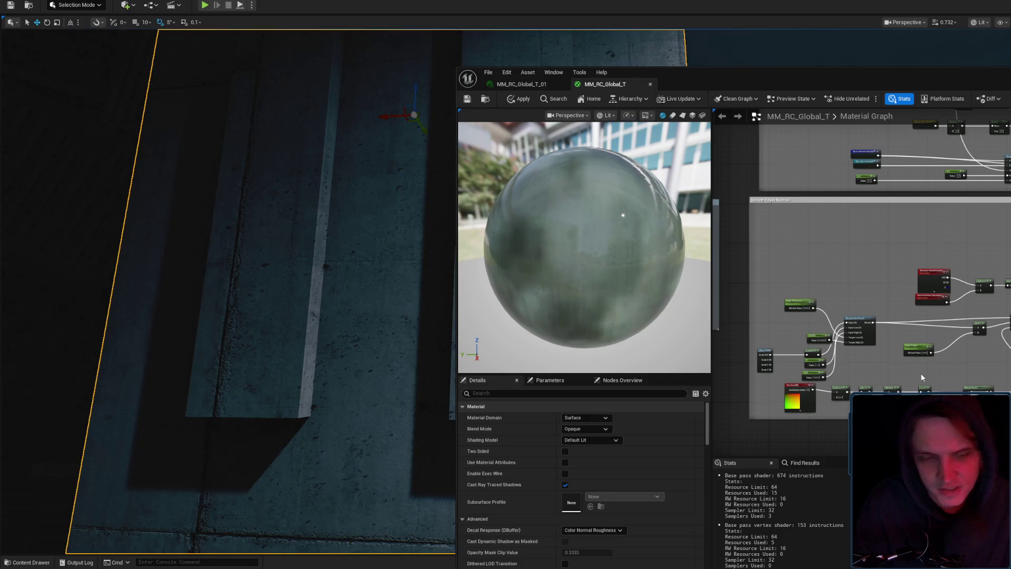
Shift the Break Float2 and Min nodes to the left.
drag(1003, 392, 864, 360)
scroll(906, 376, up, 5)
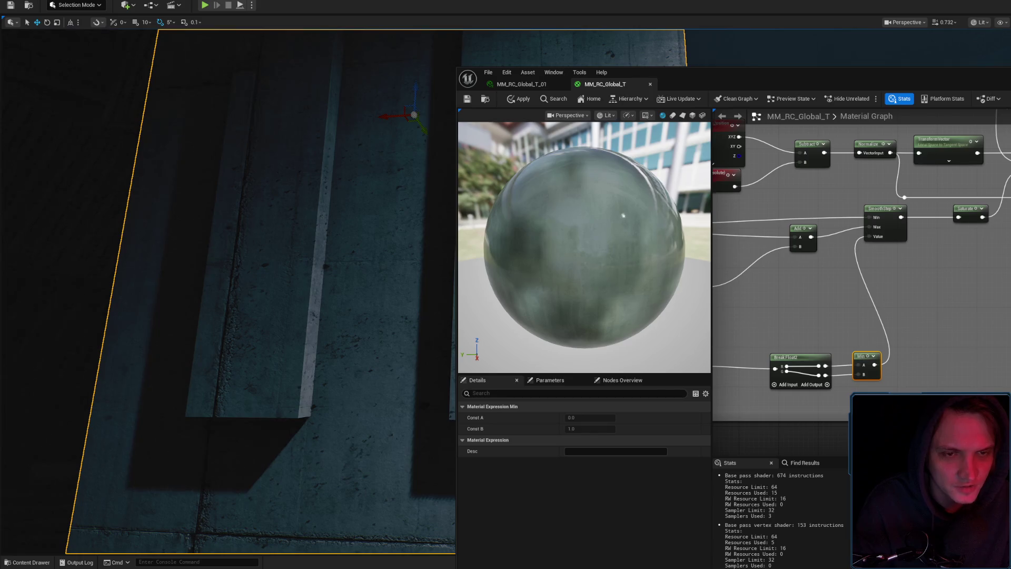
drag(821, 306, 904, 303)
drag(881, 356, 840, 356)
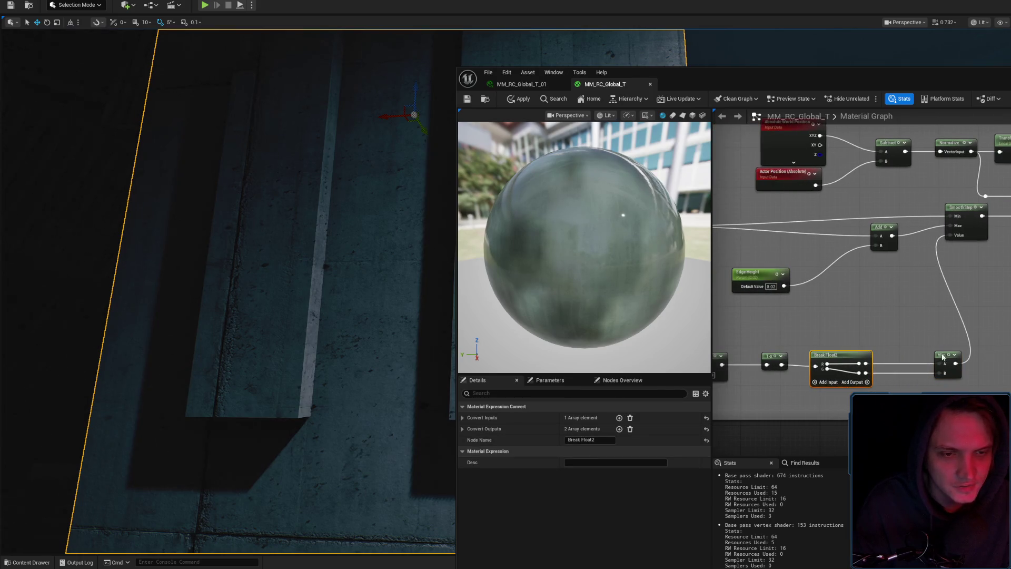
drag(943, 357, 899, 357)
click(965, 333)
scroll(965, 333, down, 5)
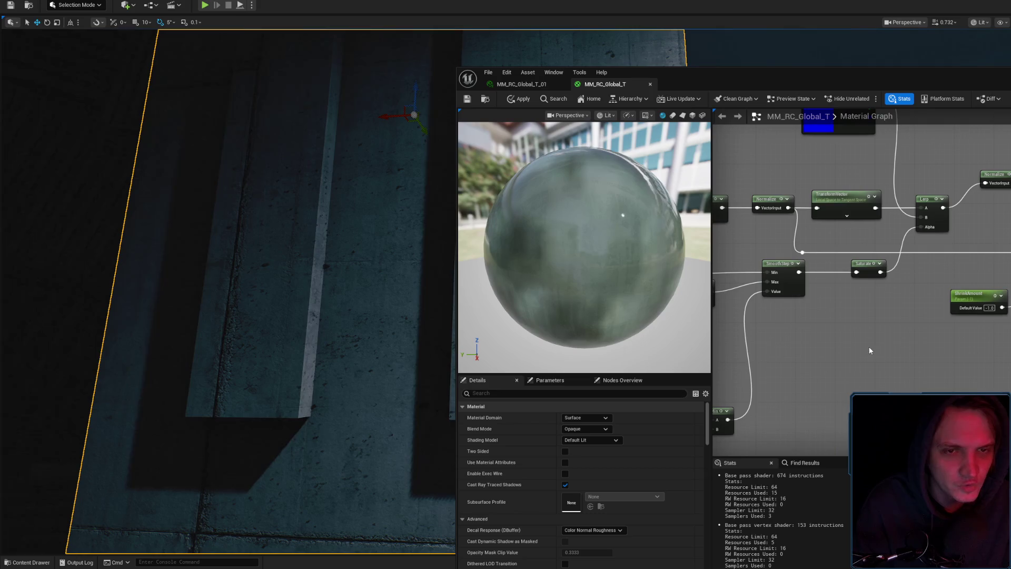
scroll(987, 298, up, 5)
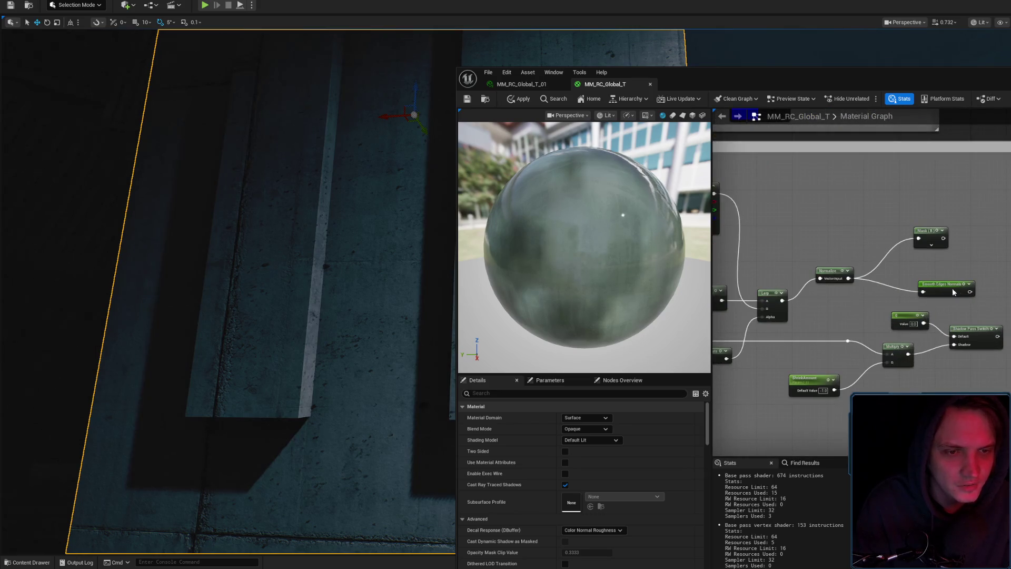
Move the Smooth Edges Normals reroute node and the Mask node to the right.
drag(954, 292, 978, 290)
drag(929, 237, 963, 237)
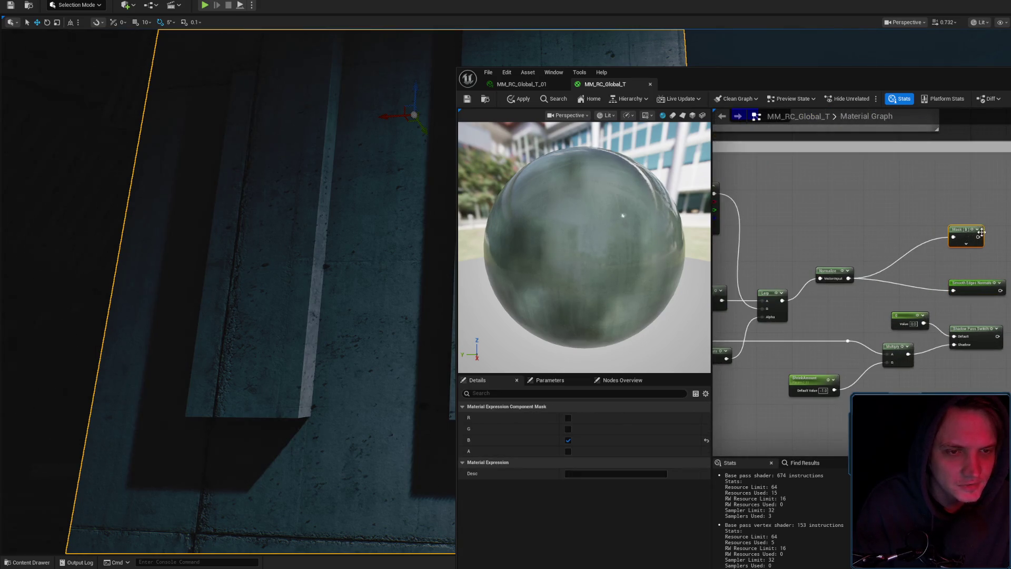
click(927, 232)
scroll(868, 231, down, 5)
scroll(918, 249, up, 5)
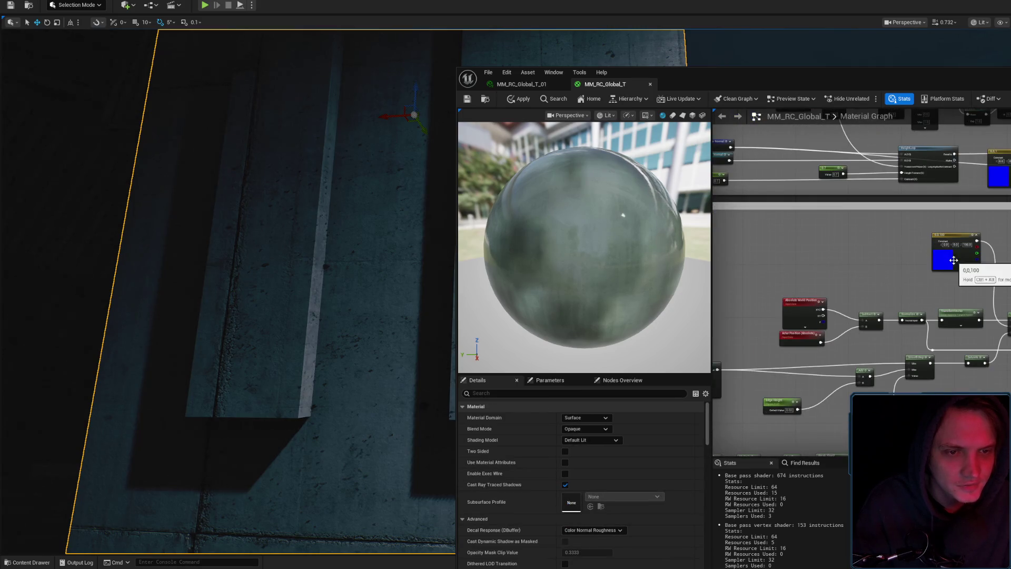
scroll(954, 260, down, 5)
scroll(876, 357, up, 5)
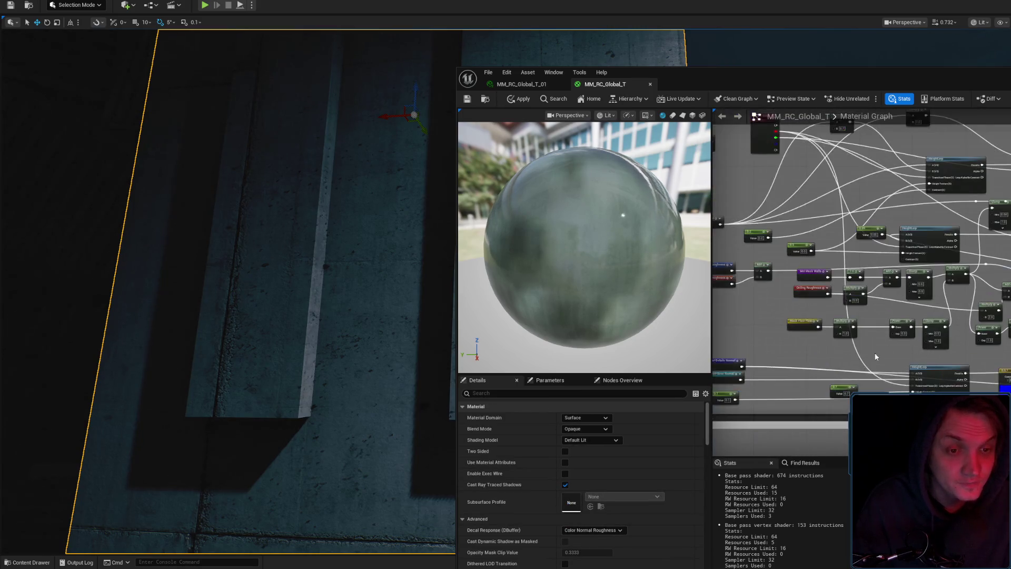
scroll(874, 353, down, 5)
scroll(899, 352, up, 4)
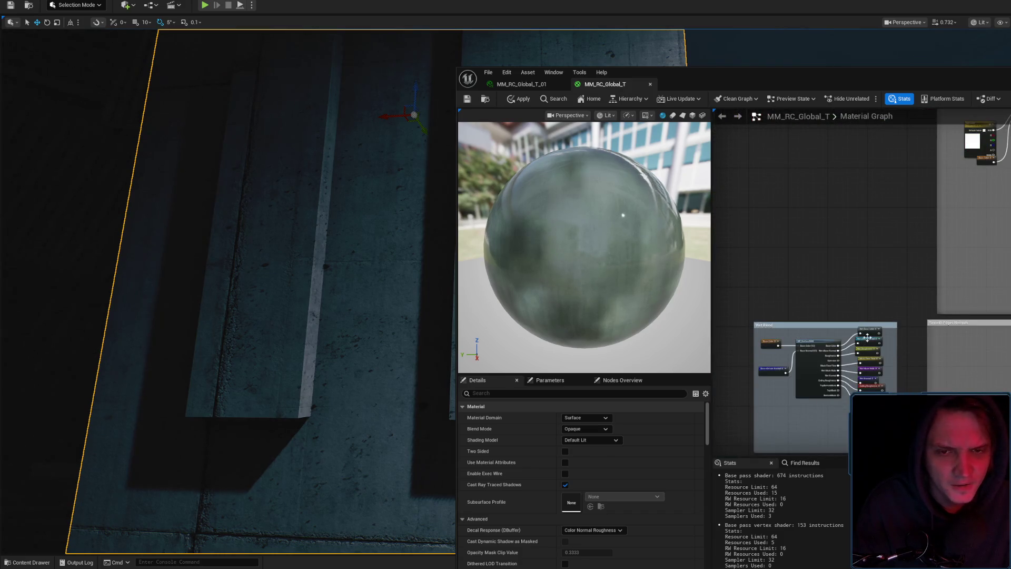
Reposition the material editor window and bring the grime node group into view.
mouse_move(824, 84)
mouse_down()
mouse_move(1010, 89)
mouse_move(727, 105)
mouse_up()
drag(795, 298, 478, 364)
scroll(821, 240, up, 4)
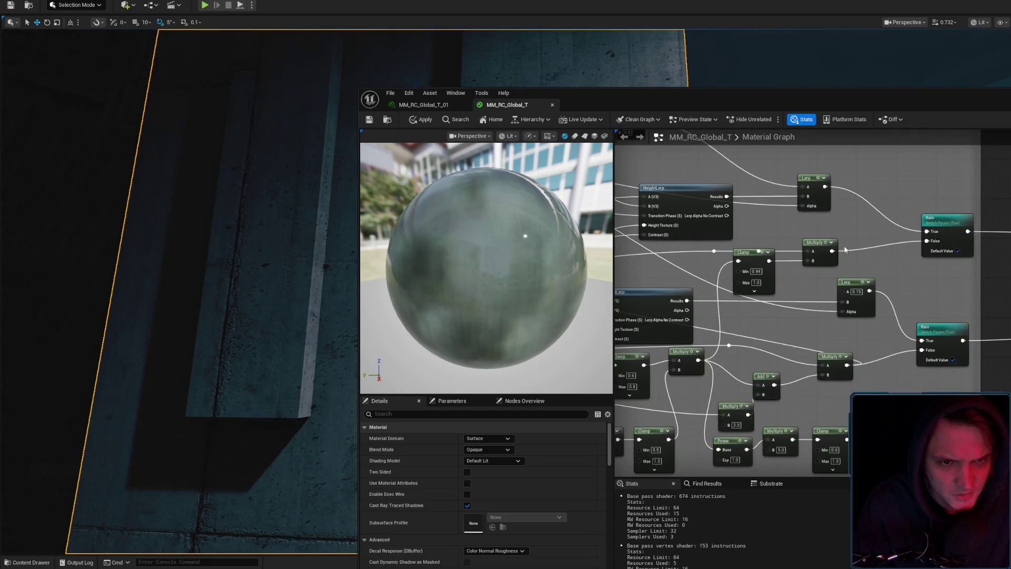
Apply the material and preview the Multiply and Clamp outputs against the wall.
drag(781, 270, 862, 248)
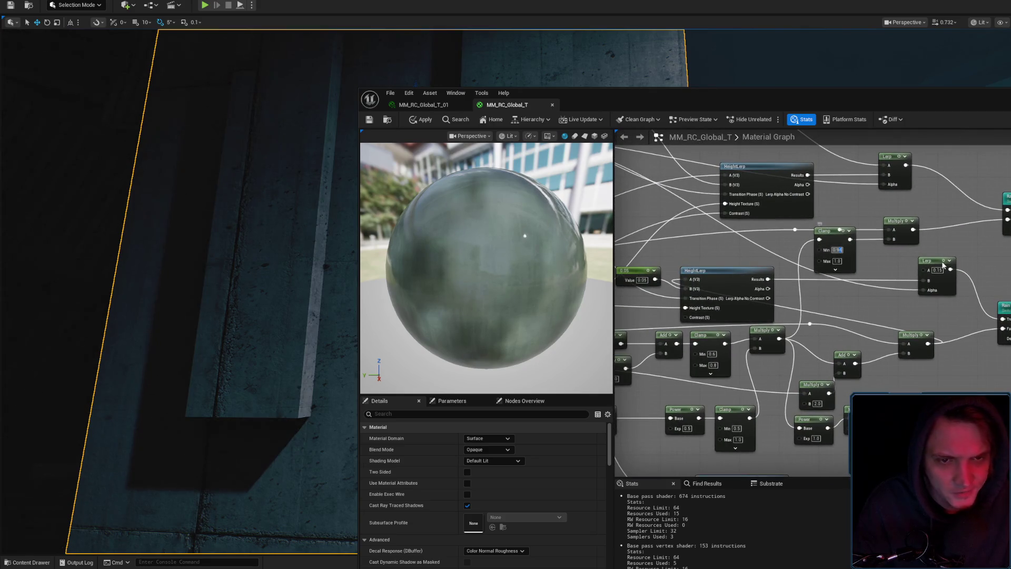
click(431, 120)
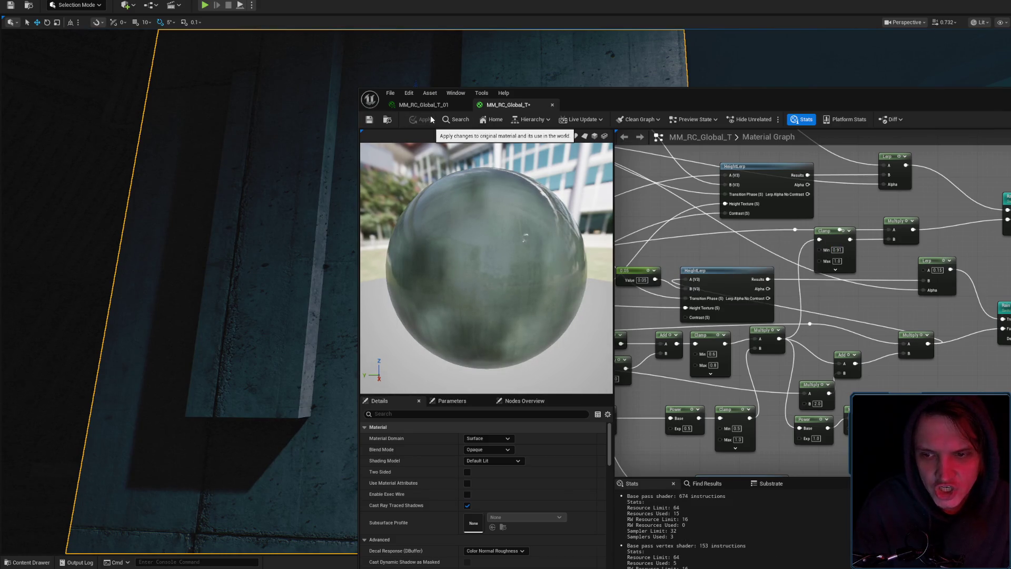
mouse_move(580, 100)
mouse_down()
mouse_move(979, 107)
mouse_move(792, 95)
mouse_up()
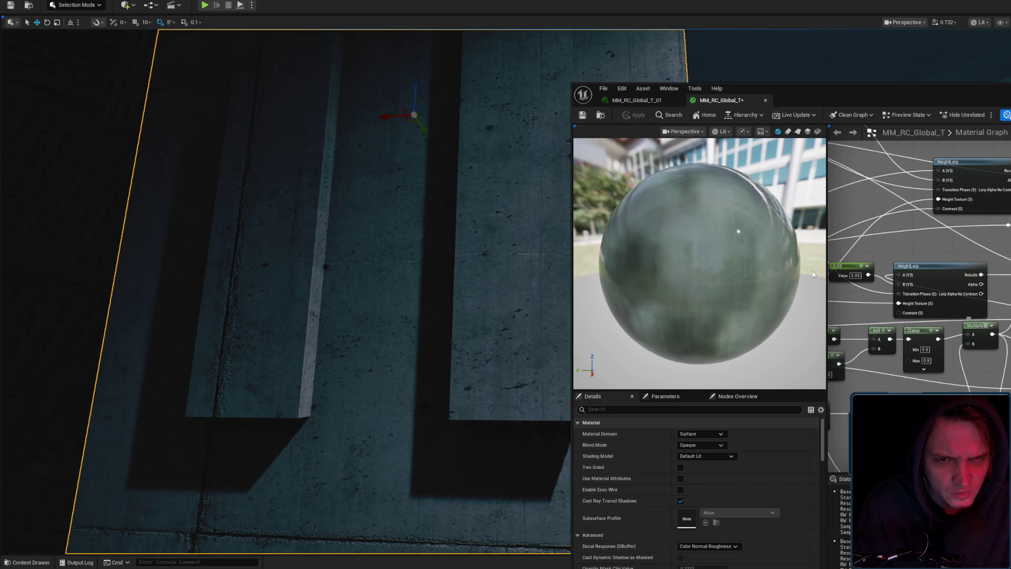
key(space)
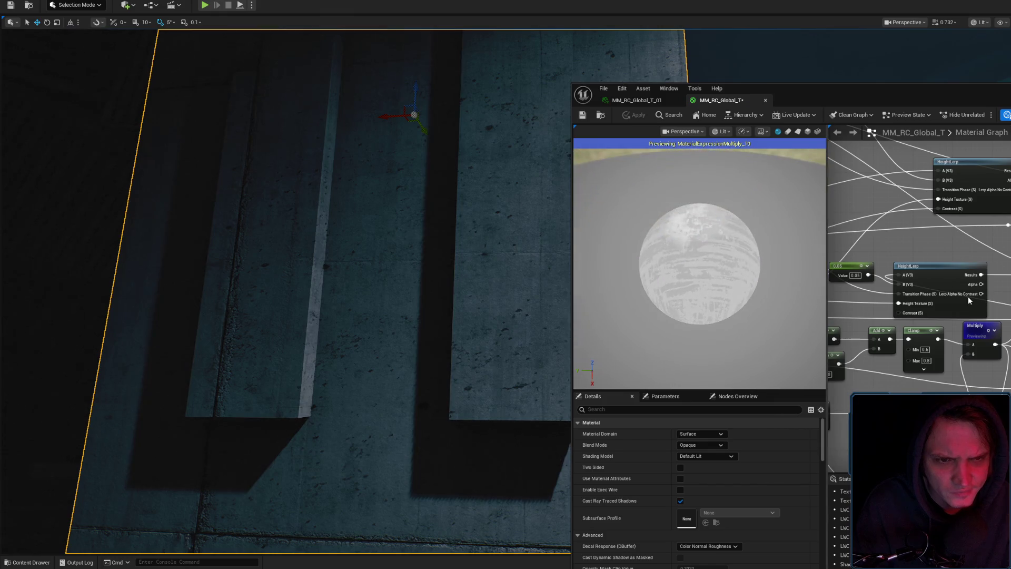
scroll(764, 257, up, 2)
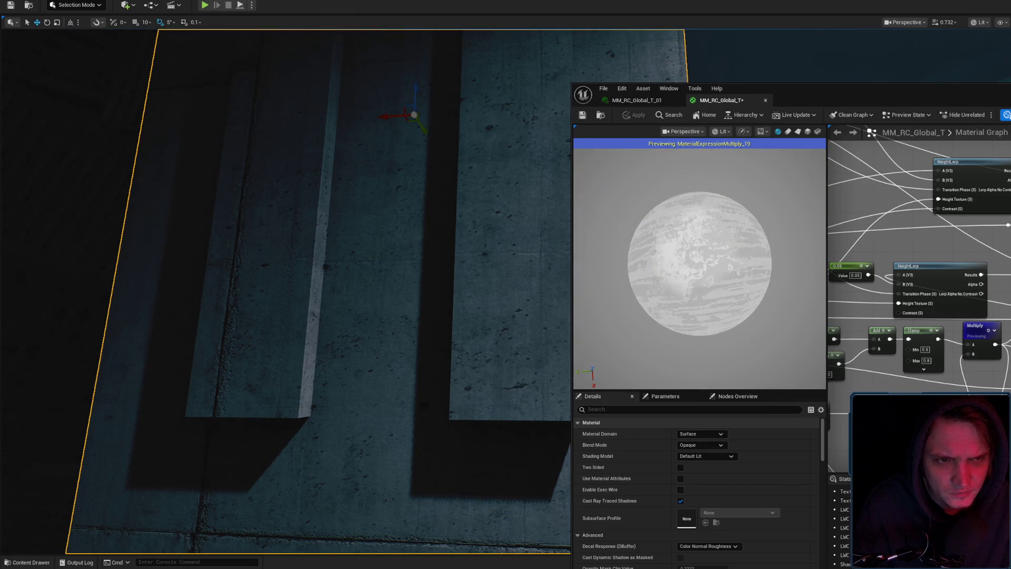
key(ctrl+z)
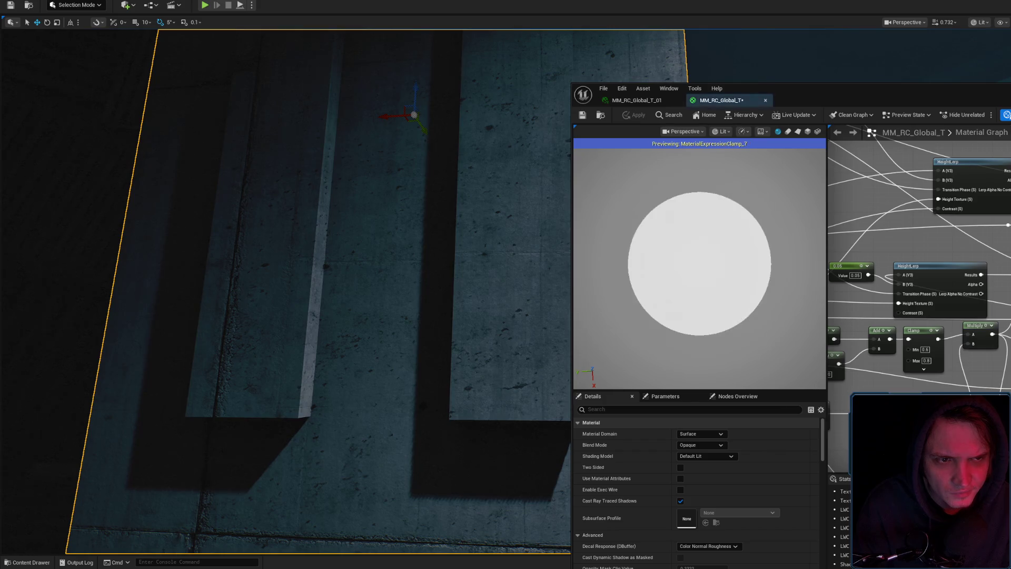
scroll(700, 269, up, 3)
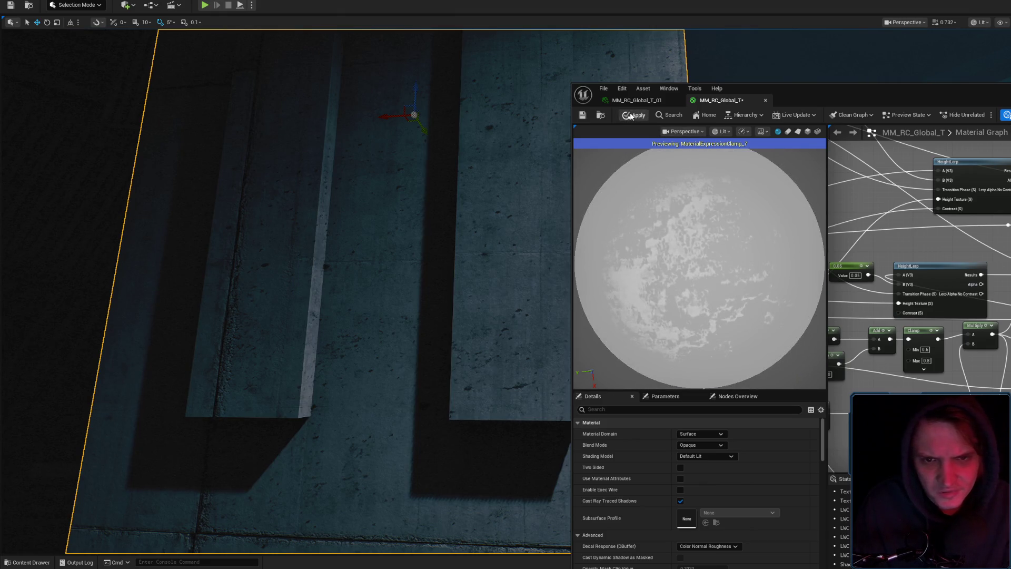
click(631, 115)
Keep the Clamp minimum at 0.0, apply it, and check the recessed wall.
scroll(531, 210, up, 3)
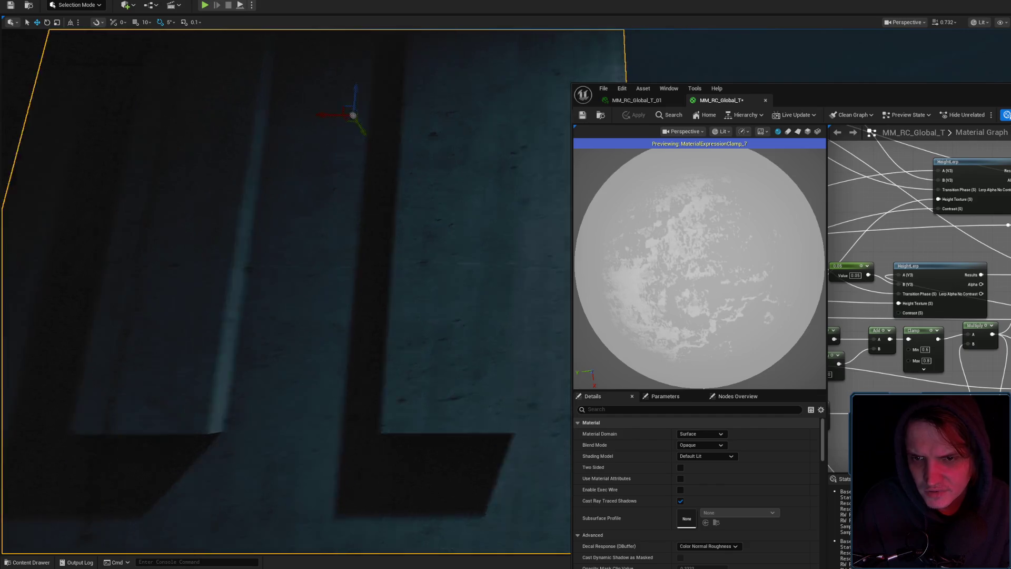
scroll(558, 244, up, 4)
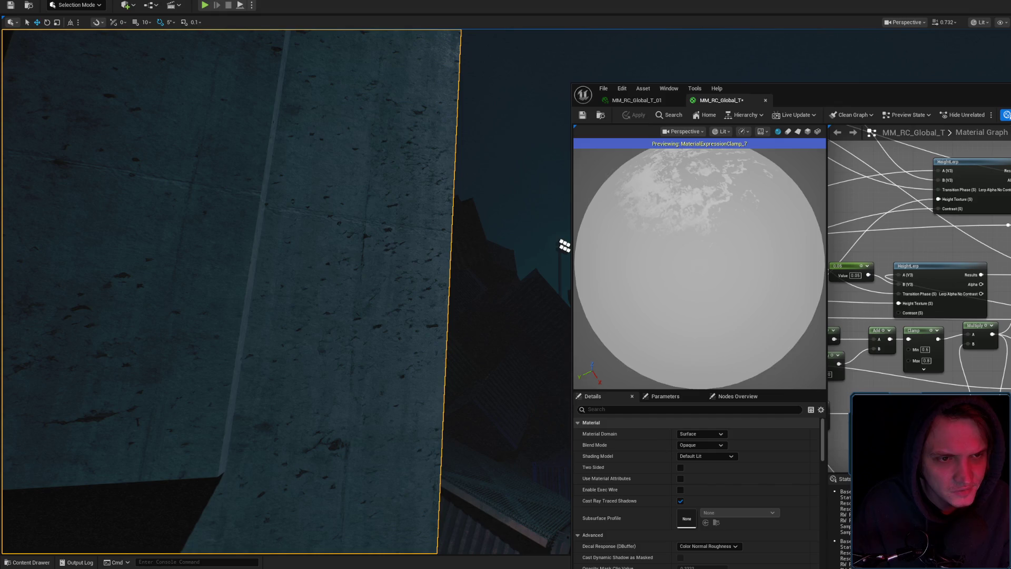
key(ctrl+z)
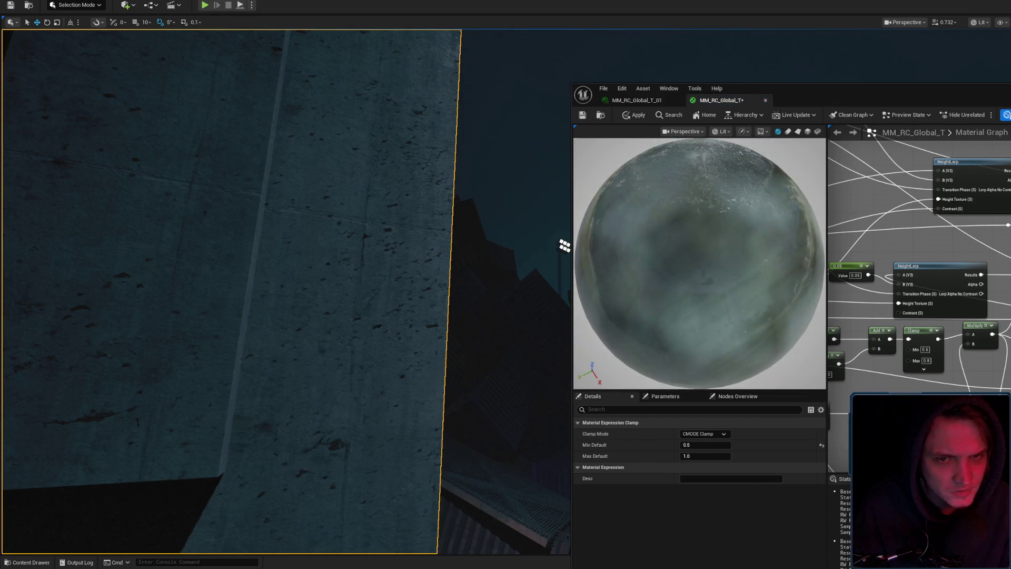
key(space)
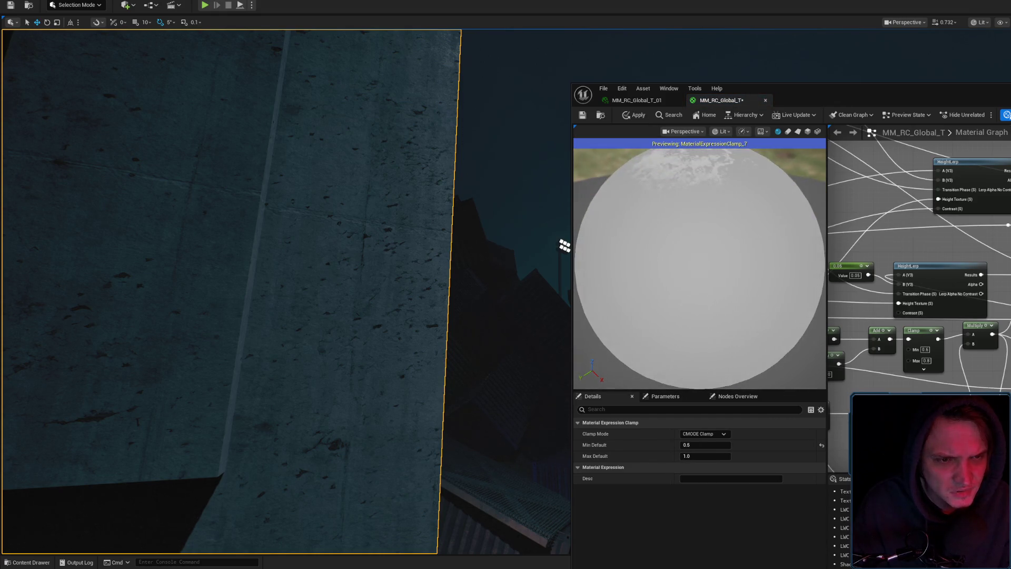
key(space)
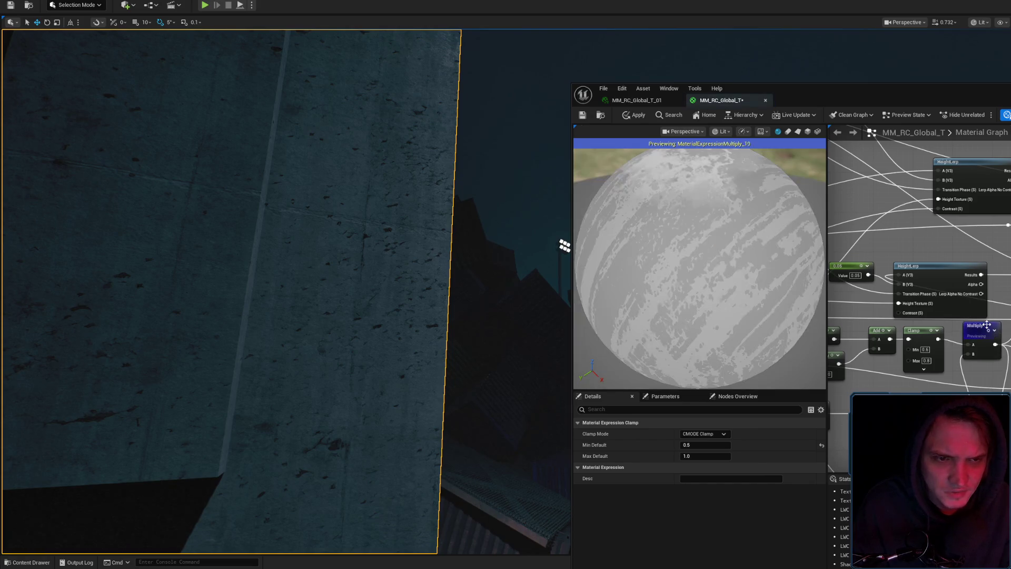
scroll(701, 262, down, 4)
drag(700, 261, 701, 235)
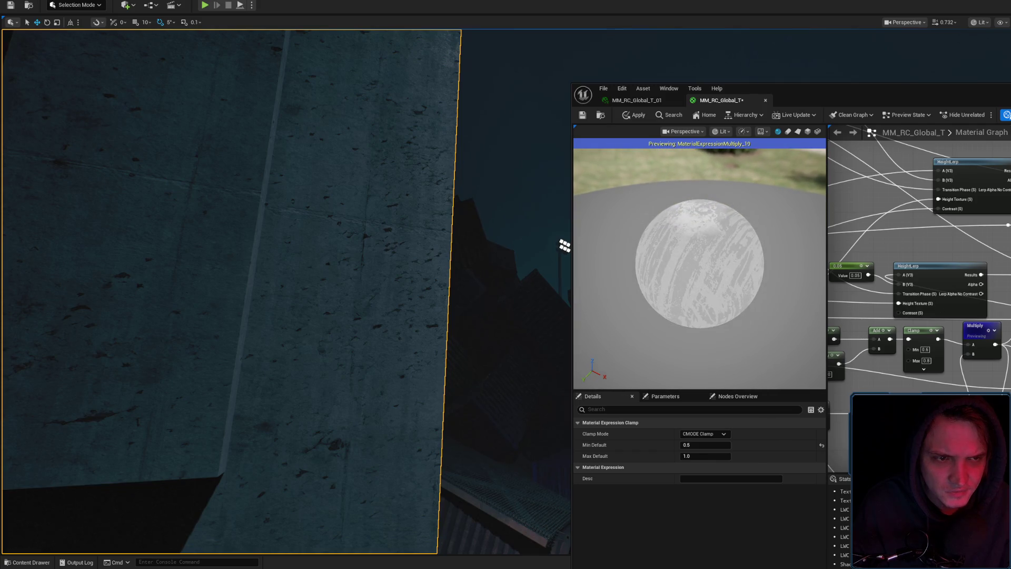
key(ctrl+z)
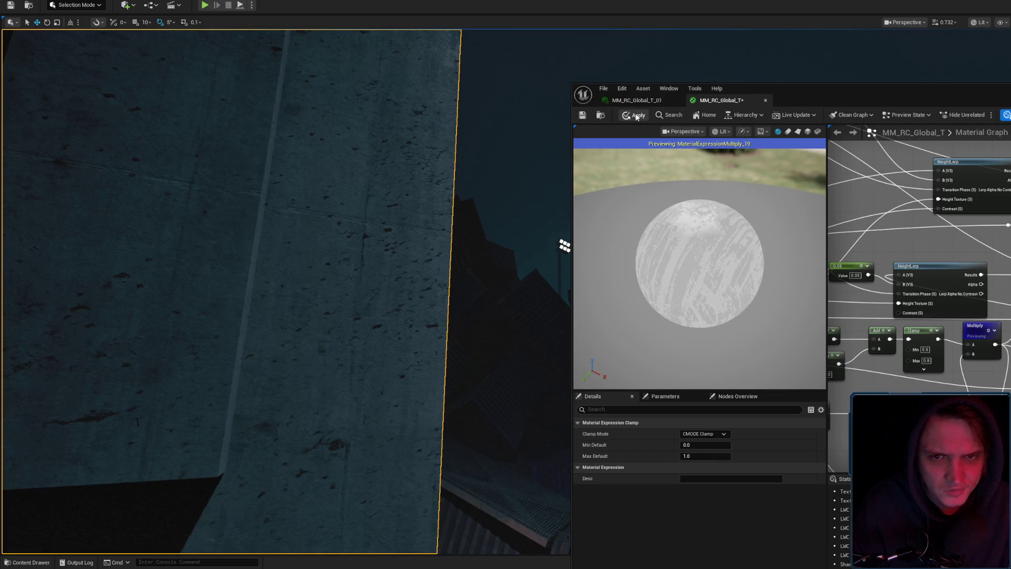
click(637, 116)
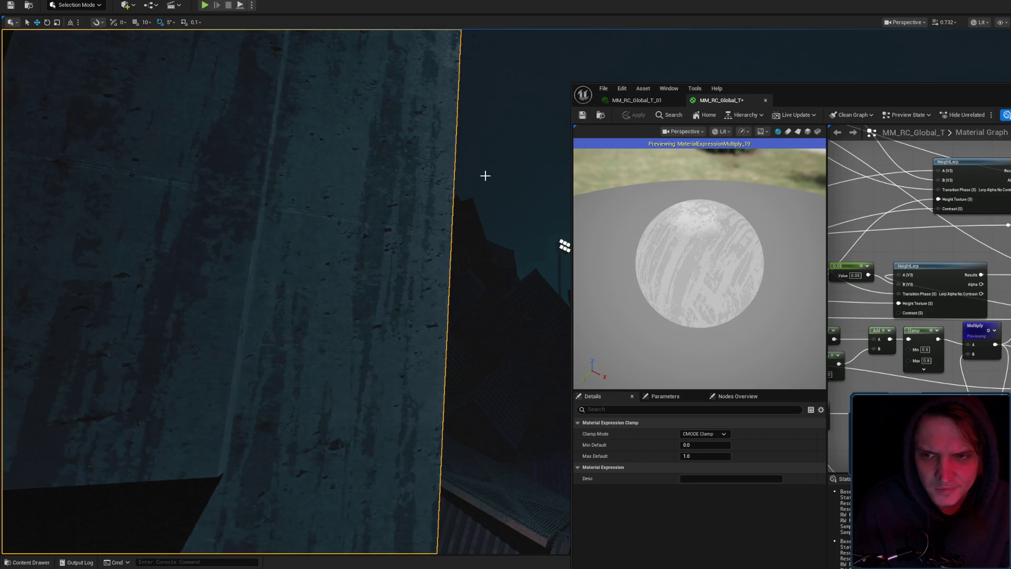
drag(472, 183, 472, 224)
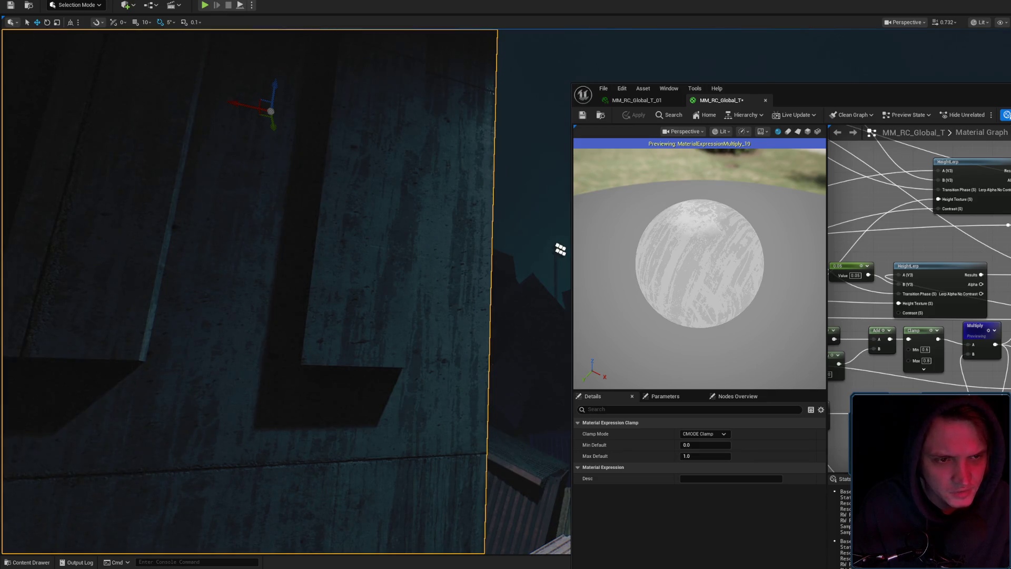
Set the Clamp minimum to 0.3, recompile, apply and inspect the walls.
click(706, 445)
text(0.3)
key(Return)
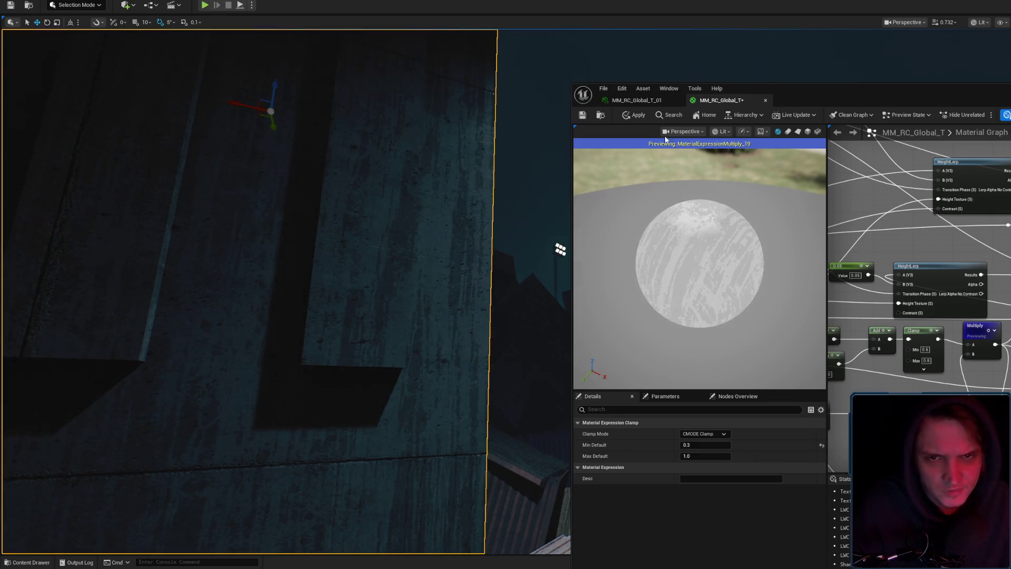
click(636, 116)
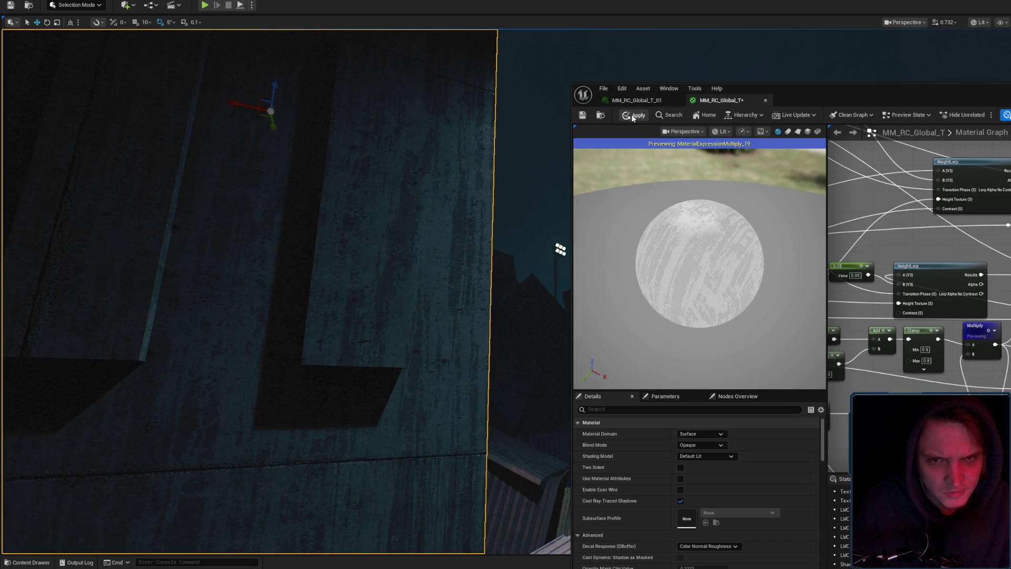
click(632, 116)
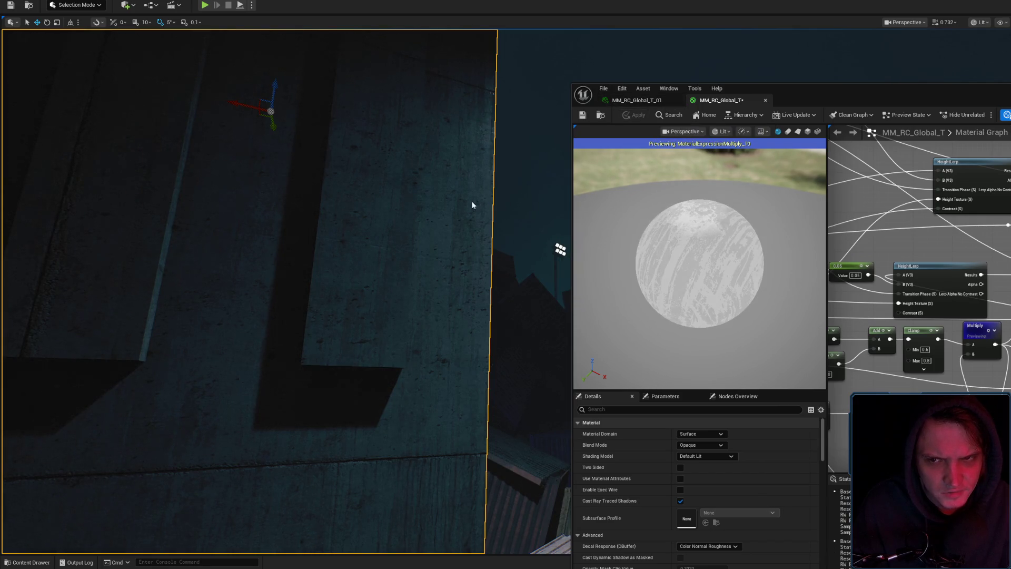
mouse_move(471, 202)
mouse_down()
mouse_move(480, 295)
mouse_move(532, 308)
mouse_move(507, 319)
mouse_up()
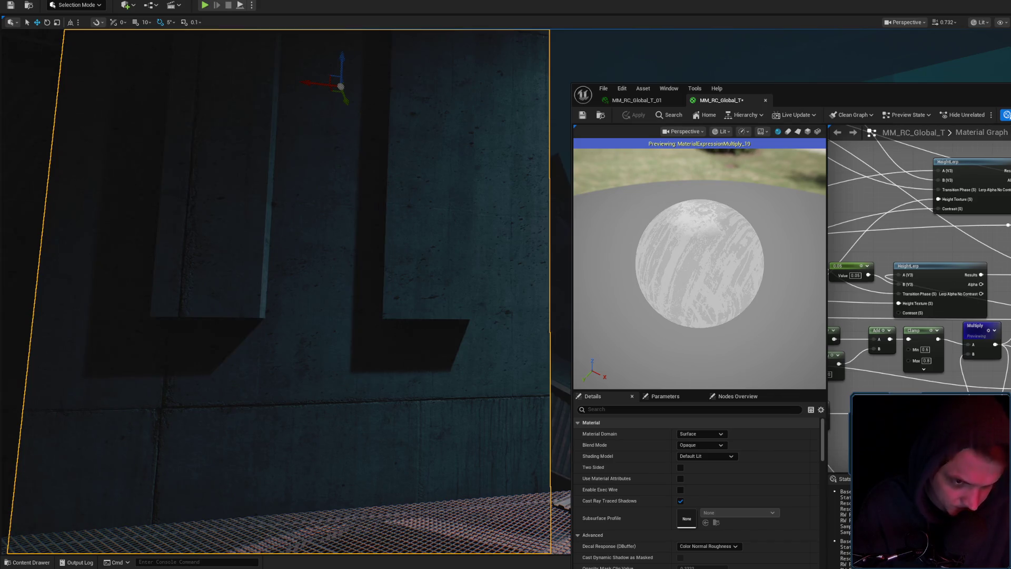
Preview the second Clamp node and apply its Min 0.6, Max 0.8 range.
click(919, 331)
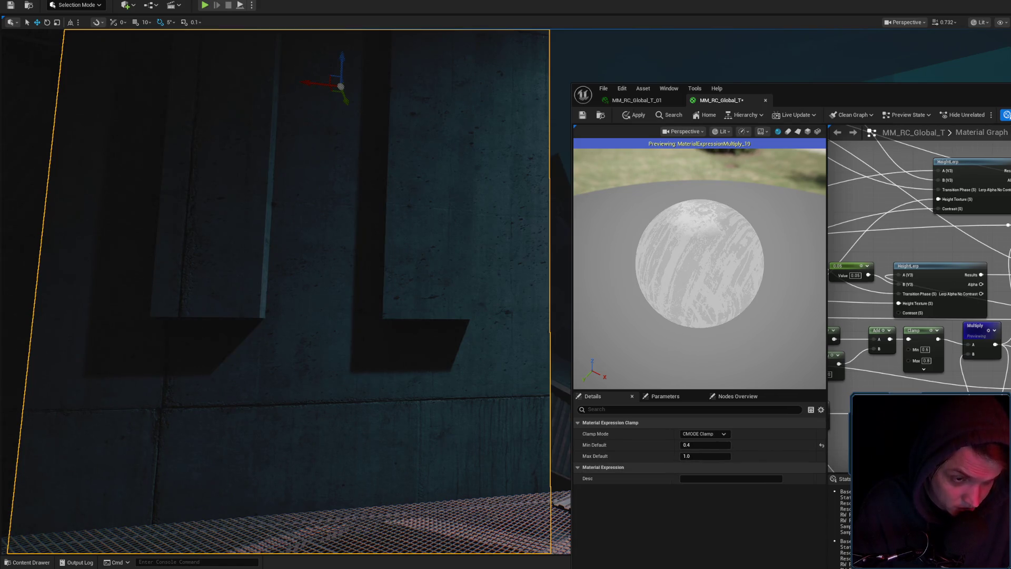
drag(700, 264, 700, 237)
key(space)
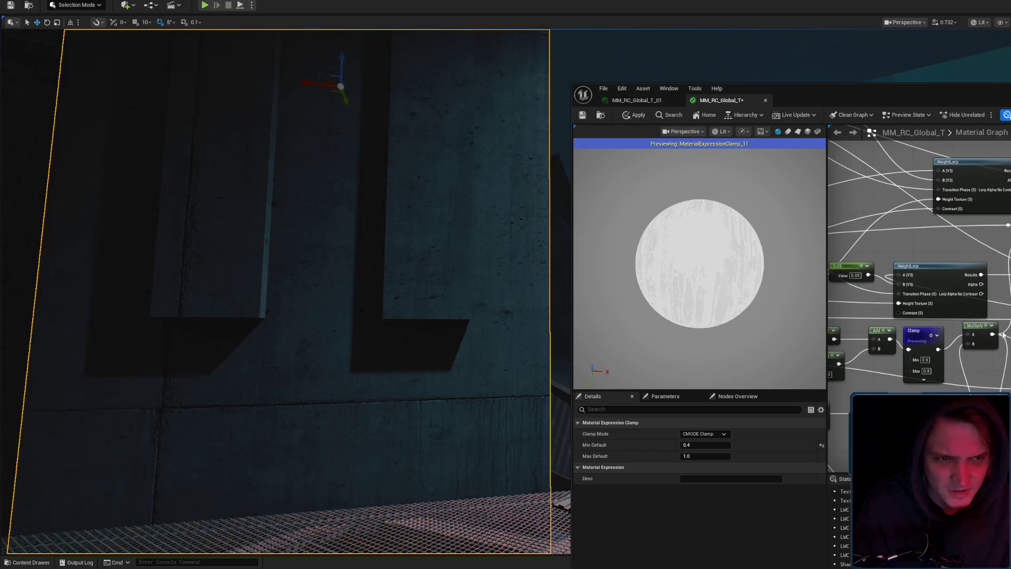
mouse_move(919, 338)
mouse_down()
mouse_move(1003, 351)
mouse_move(1009, 288)
mouse_up()
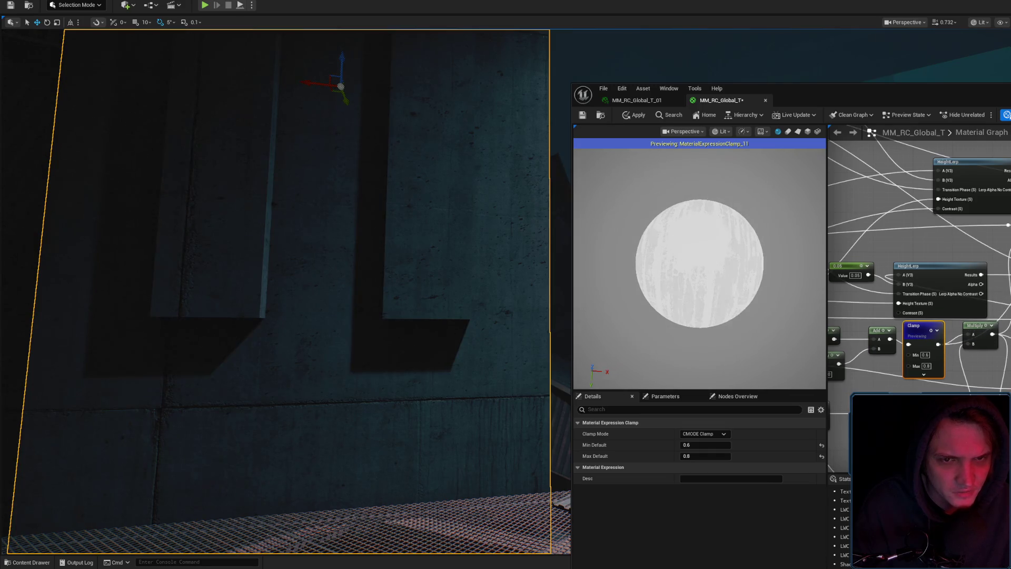
click(631, 114)
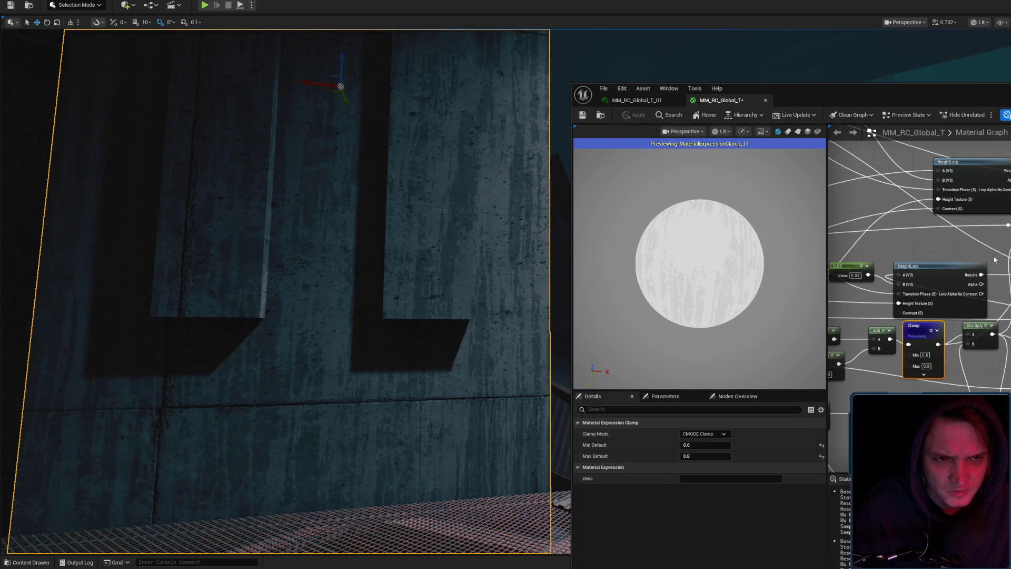
Move the Multiply node down-right, recompile and apply to the original material.
drag(990, 347, 994, 366)
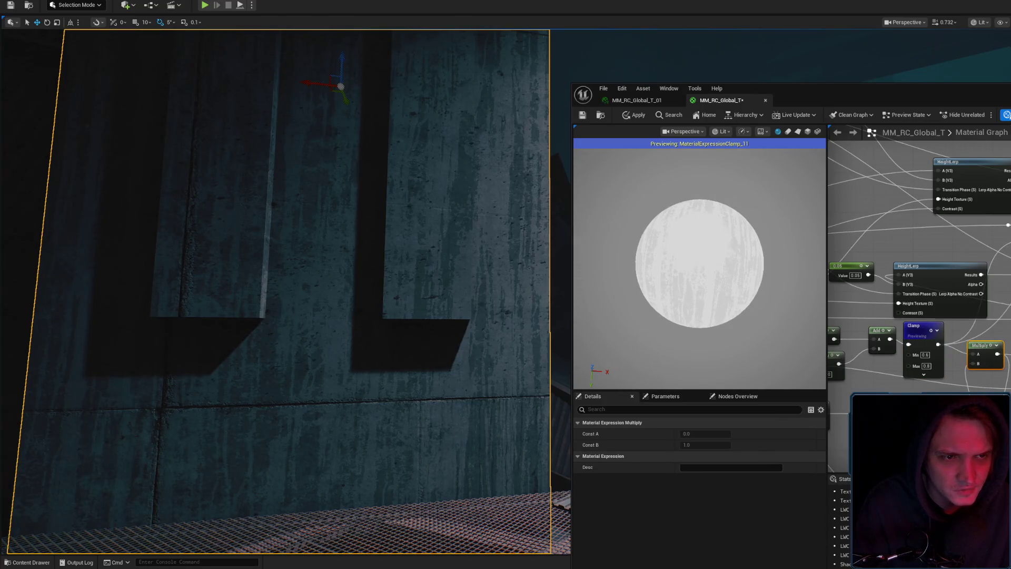
click(640, 116)
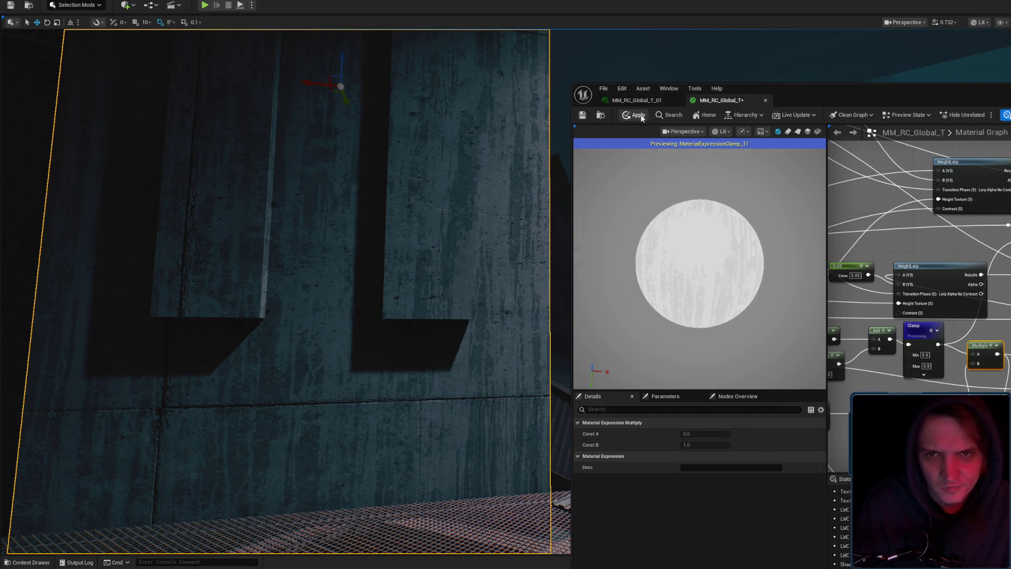
click(641, 116)
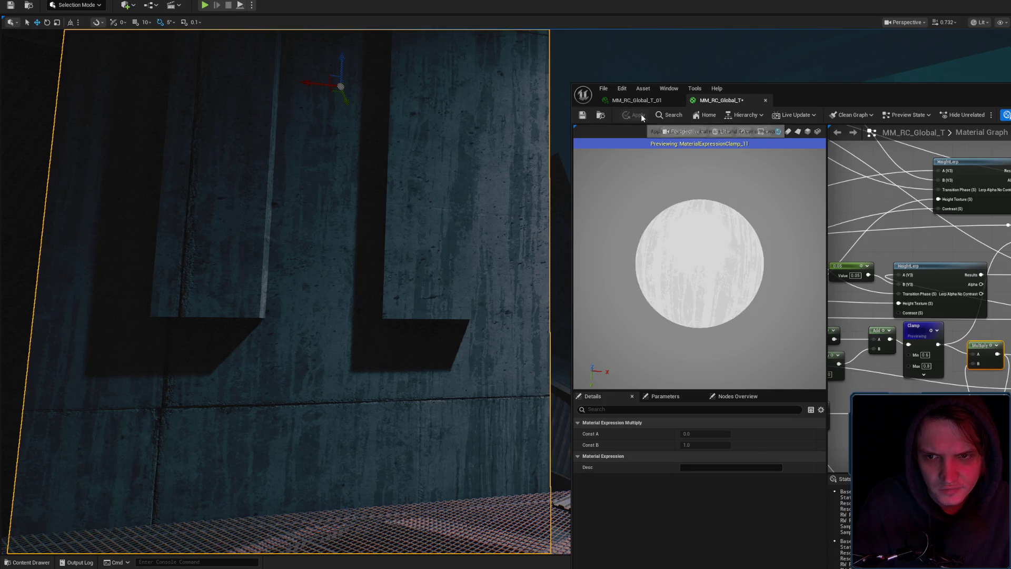
mouse_move(450, 196)
mouse_down()
mouse_move(464, 189)
mouse_move(447, 174)
mouse_move(443, 182)
mouse_up()
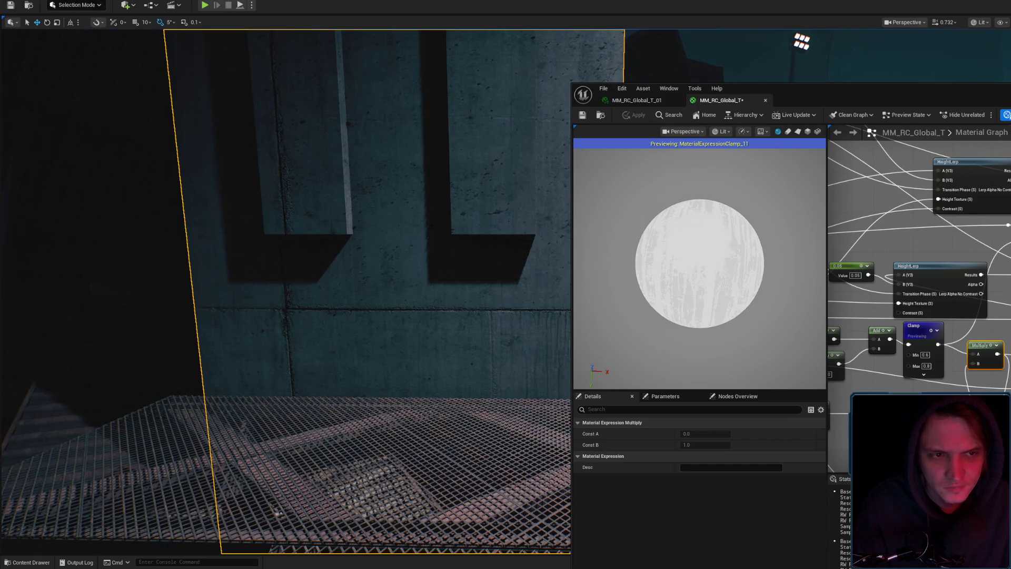
Apply the latest clamp tweaks repeatedly while flying around the concrete walls and grate.
click(885, 237)
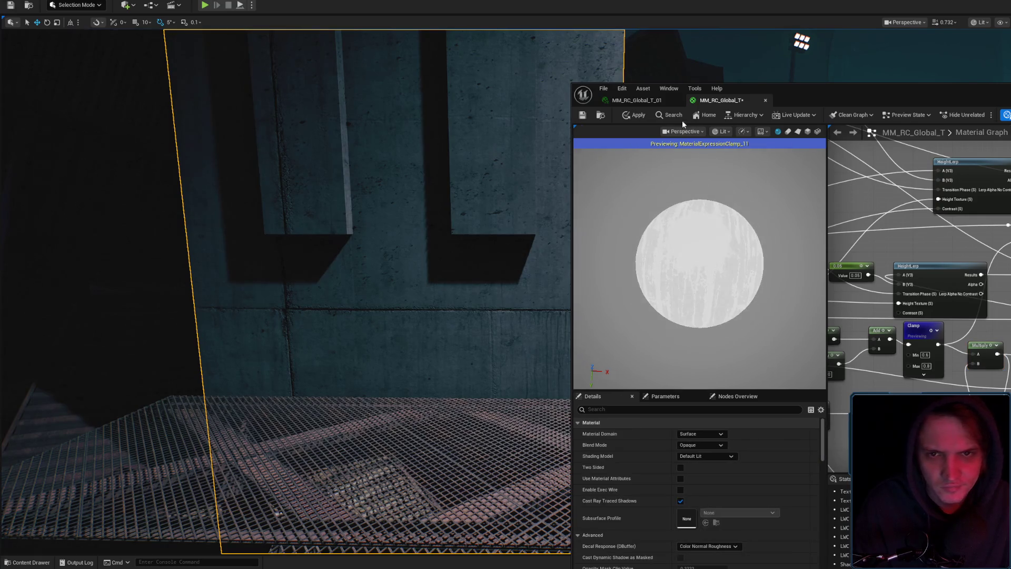
click(630, 116)
mouse_move(512, 179)
mouse_down()
mouse_move(386, 160)
mouse_move(540, 192)
mouse_up()
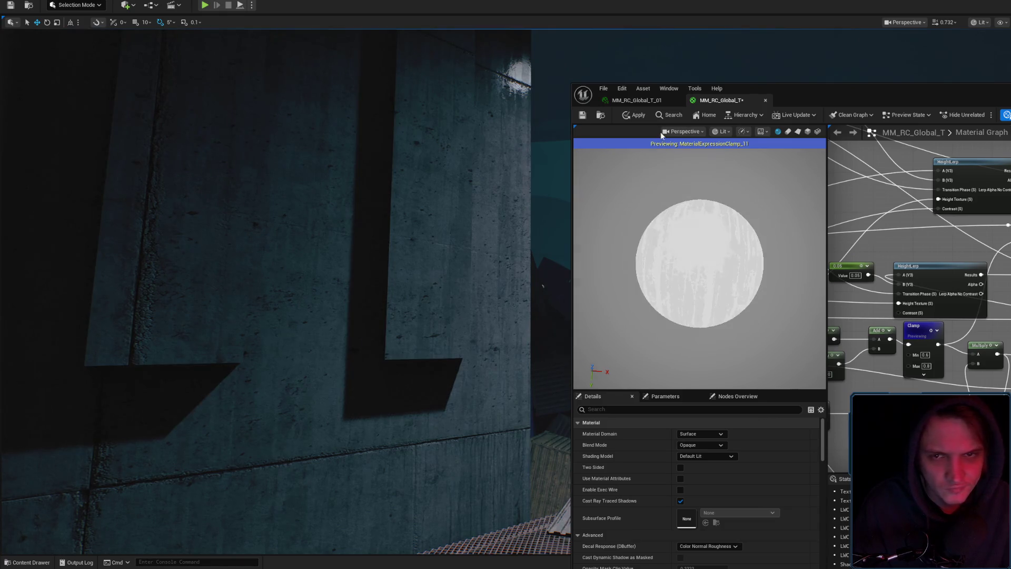
click(632, 115)
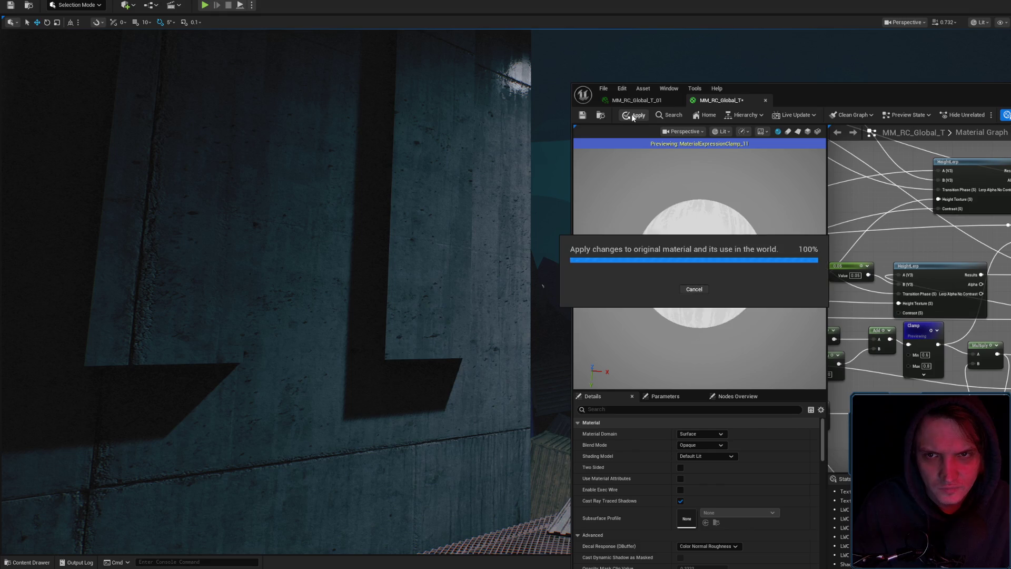
mouse_move(488, 191)
mouse_down()
mouse_move(478, 258)
mouse_move(437, 262)
mouse_move(448, 263)
mouse_move(400, 242)
mouse_up()
scroll(448, 262, up, 2)
scroll(421, 251, up, 2)
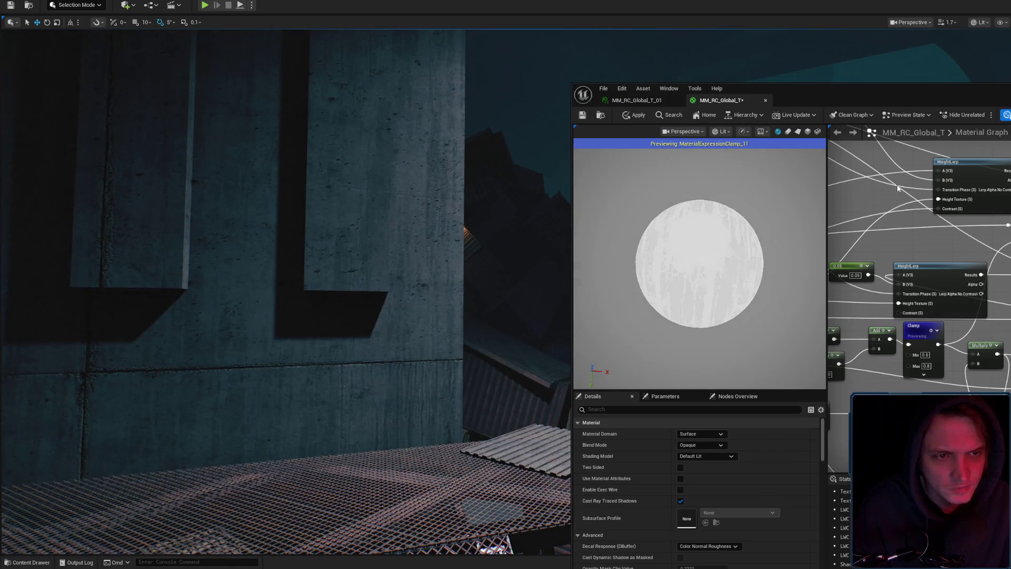
click(637, 116)
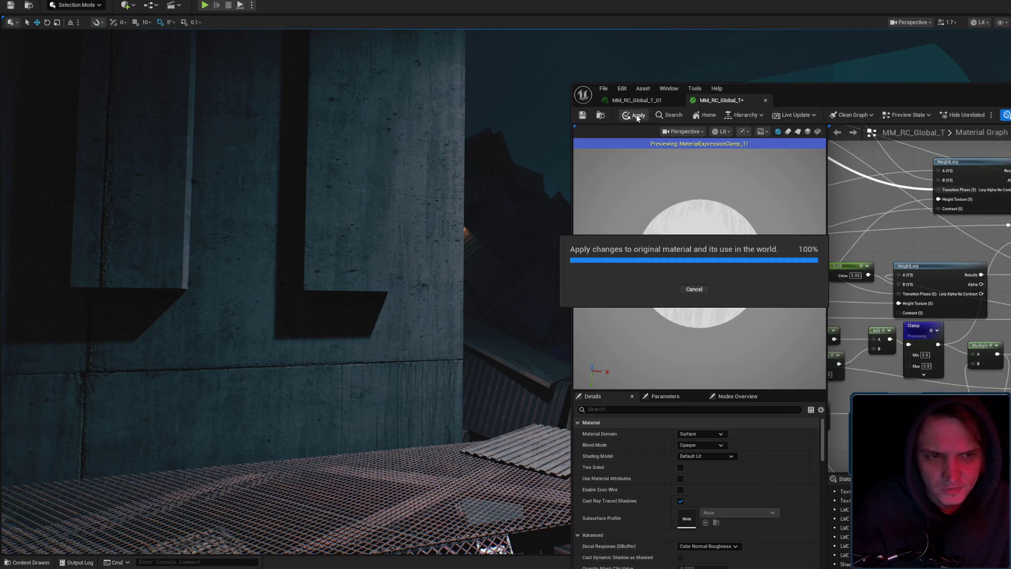
drag(498, 230, 526, 221)
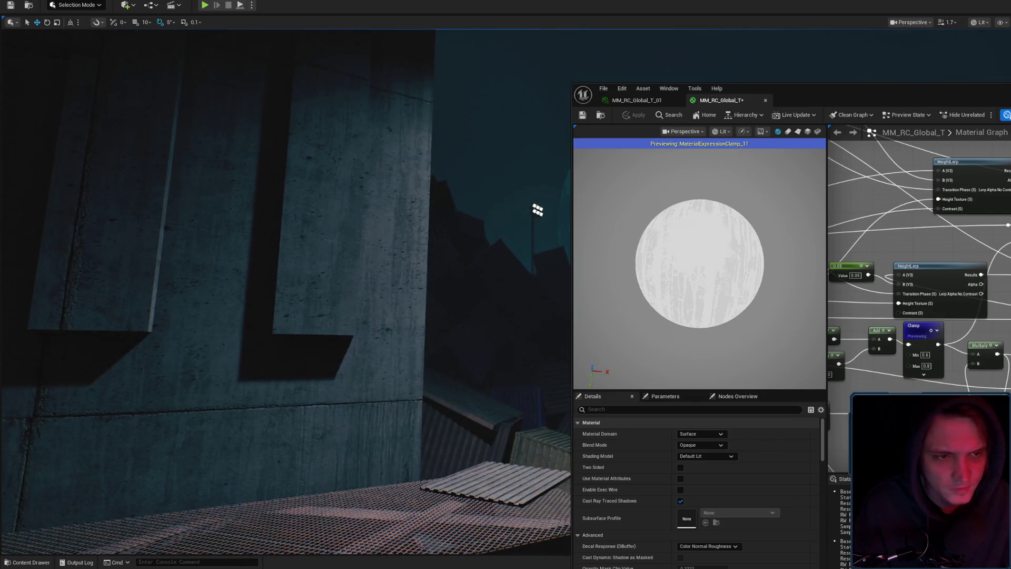
key(ctrl+z)
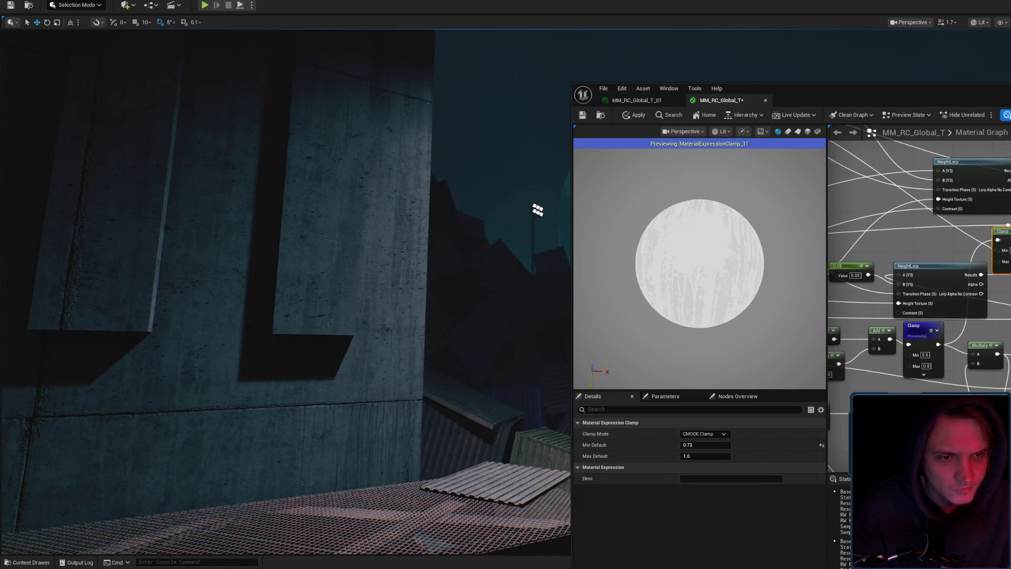
Shift the Multiply and Power nodes to the right, undoing an accidental Lerp move.
drag(964, 369, 1010, 320)
key(ctrl+z)
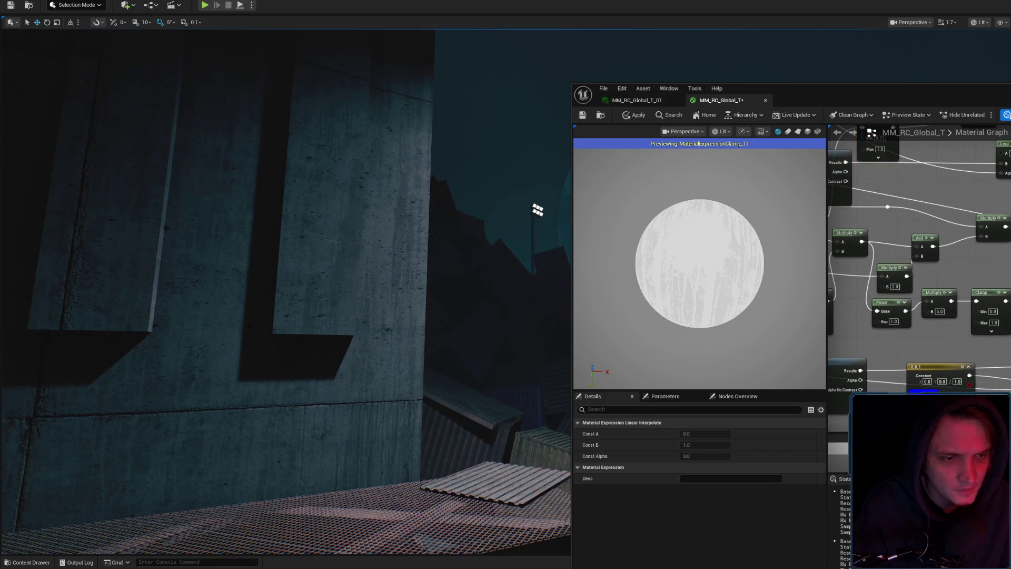
drag(1004, 153, 1002, 342)
key(ctrl+z)
key(ctrl+z)
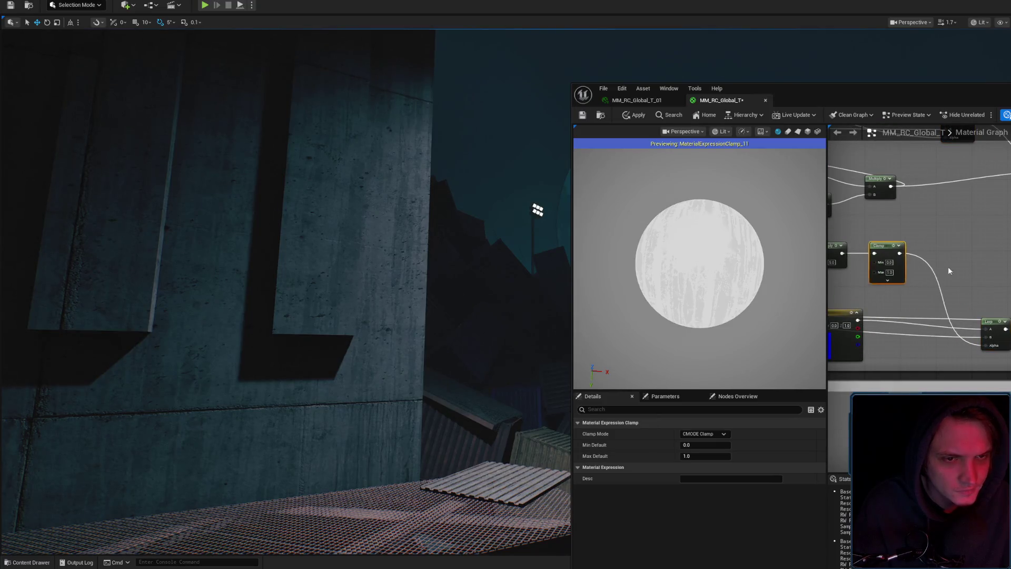
drag(970, 267, 1009, 275)
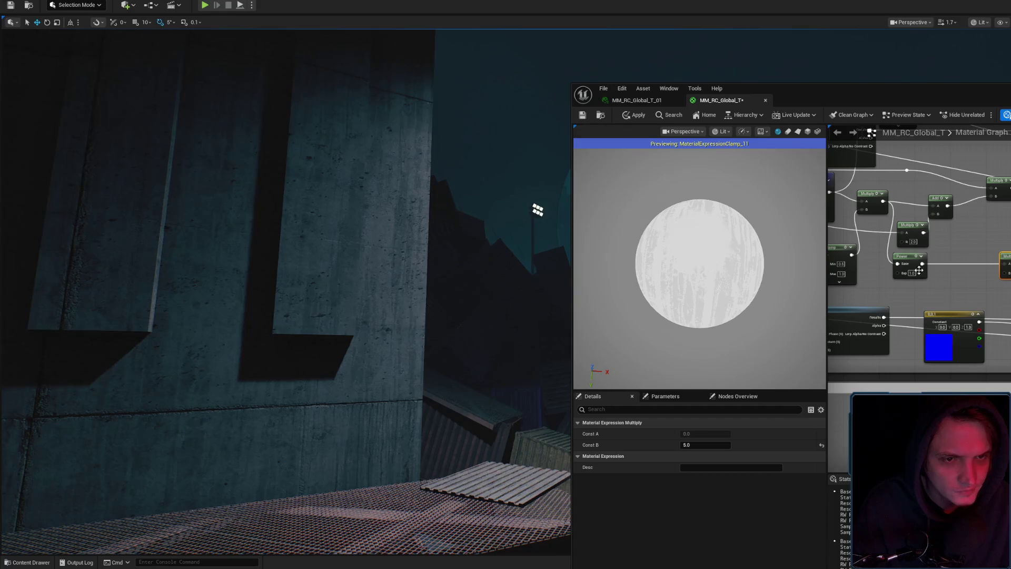
drag(919, 271, 968, 270)
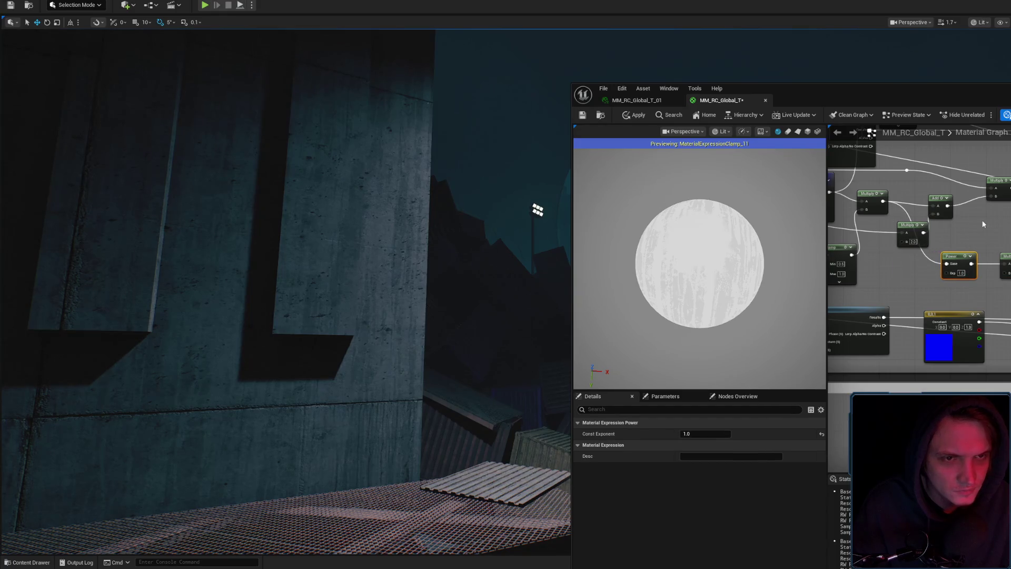
Move the 0.05 constant node down-left beside the HeightLerp and Clamp nodes.
drag(983, 224, 945, 264)
drag(1002, 249, 974, 316)
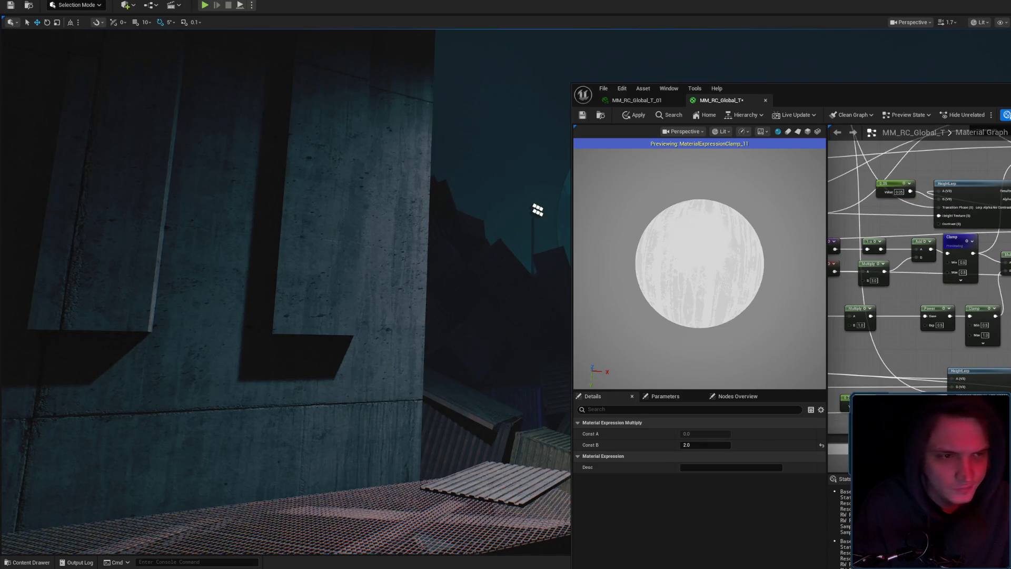
drag(987, 218, 977, 260)
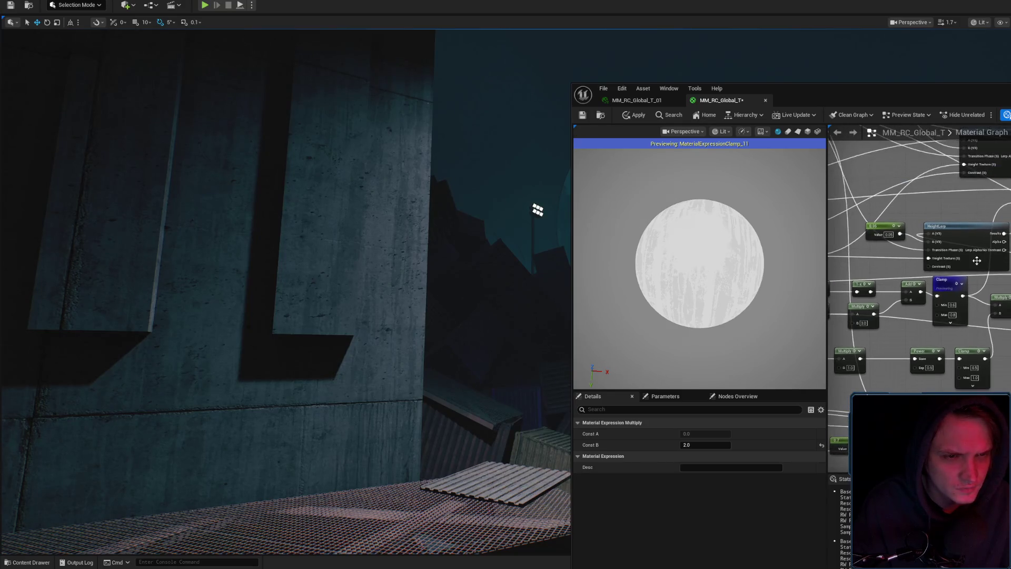
mouse_move(885, 227)
mouse_down()
mouse_move(869, 237)
mouse_move(881, 241)
mouse_up()
mouse_move(972, 294)
mouse_down()
mouse_move(927, 302)
mouse_move(972, 294)
mouse_up()
Place the Min 0.73 / Max 1.0 Clamp node further left and inspect the Multiply node.
click(894, 317)
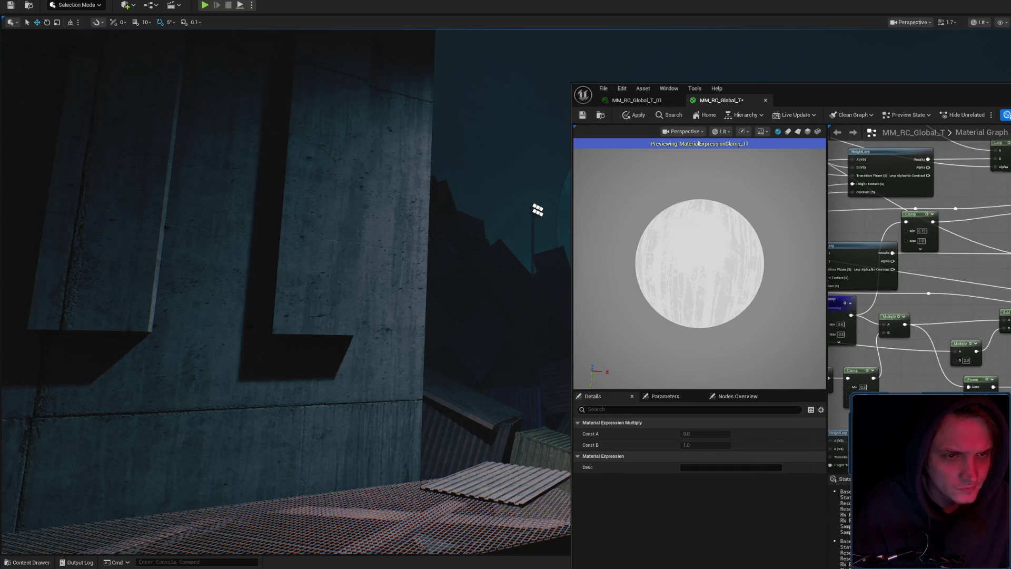
drag(932, 235, 1008, 228)
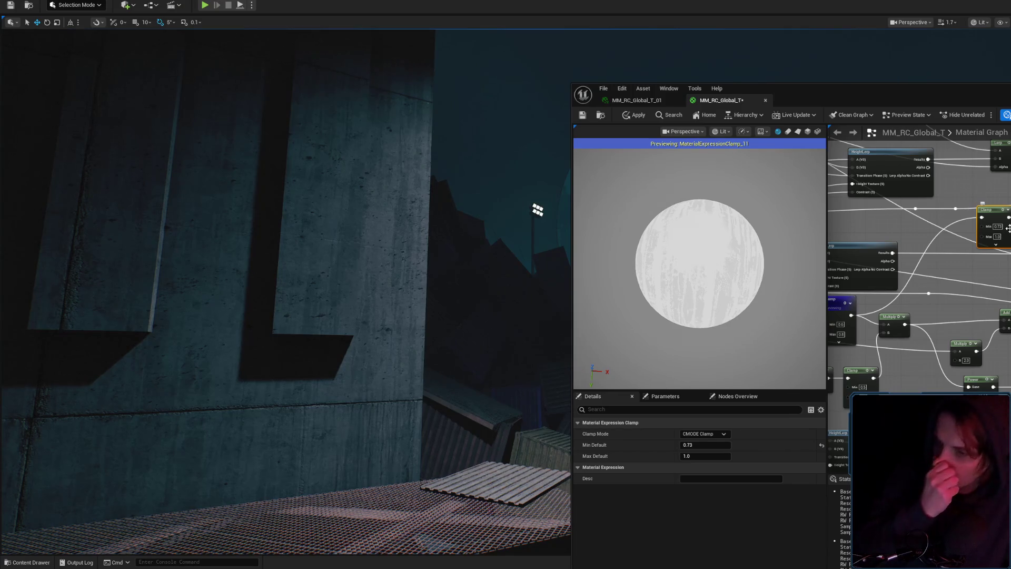
drag(1009, 228, 938, 237)
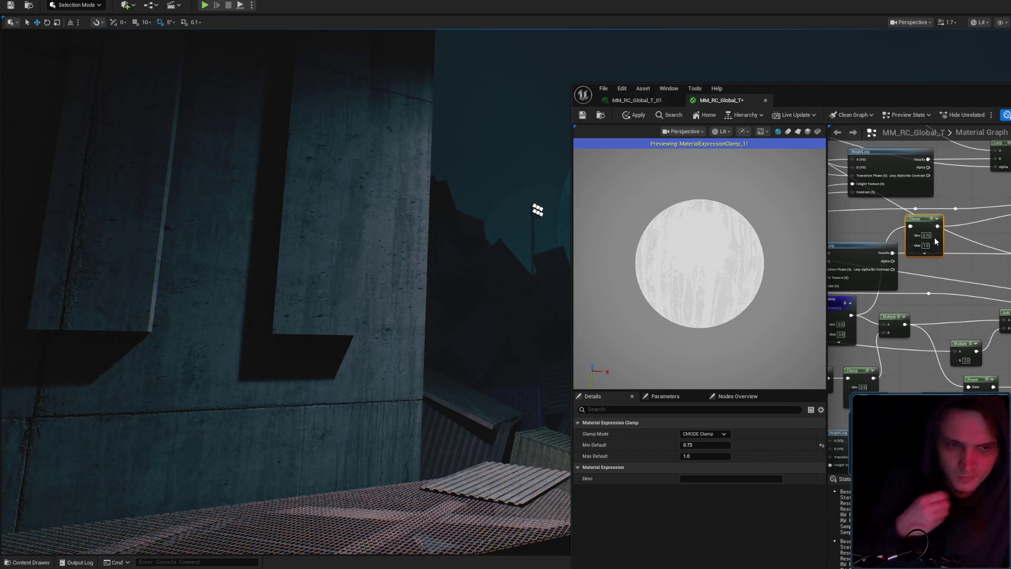
drag(907, 324, 986, 321)
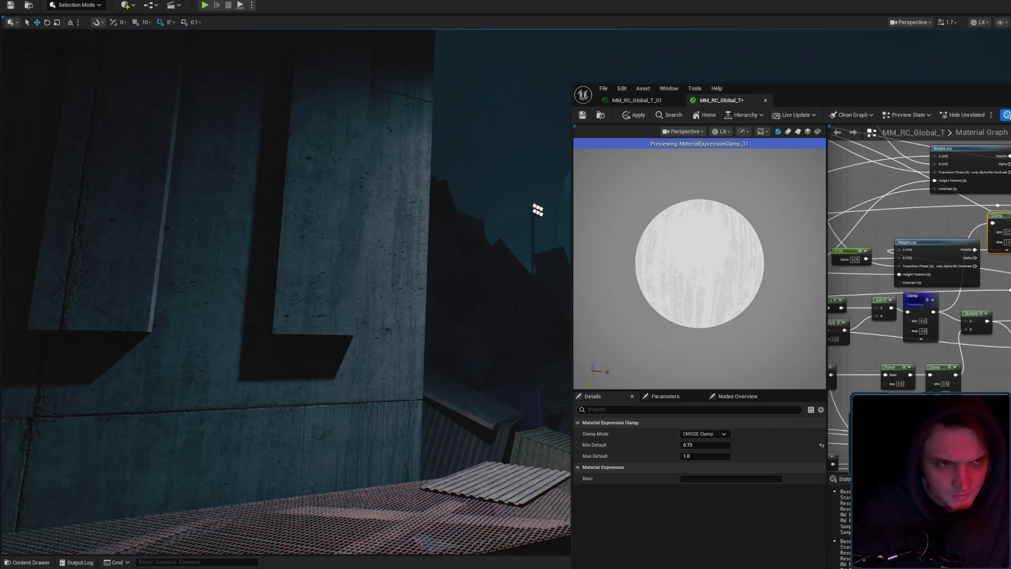
click(974, 314)
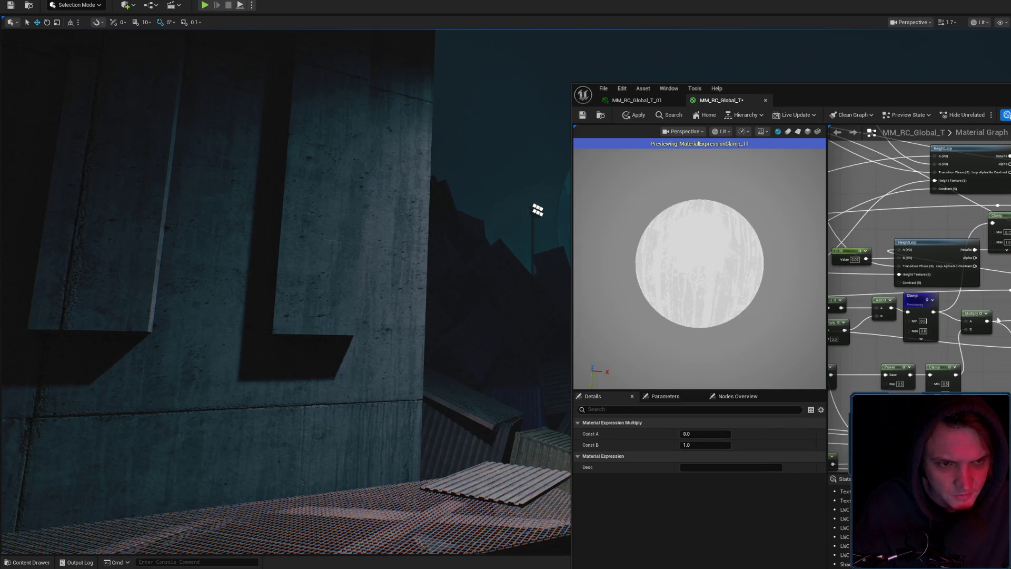
mouse_move(967, 361)
mouse_down()
mouse_move(1002, 359)
mouse_move(1009, 369)
mouse_up()
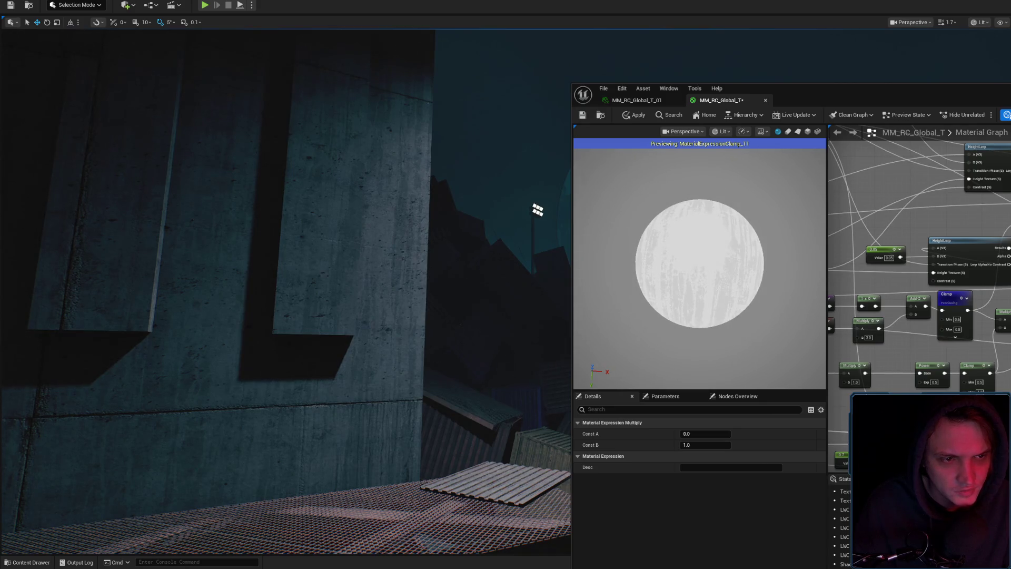
Preview the Multiply and Clamp_7 node outputs on the material sphere.
key(space)
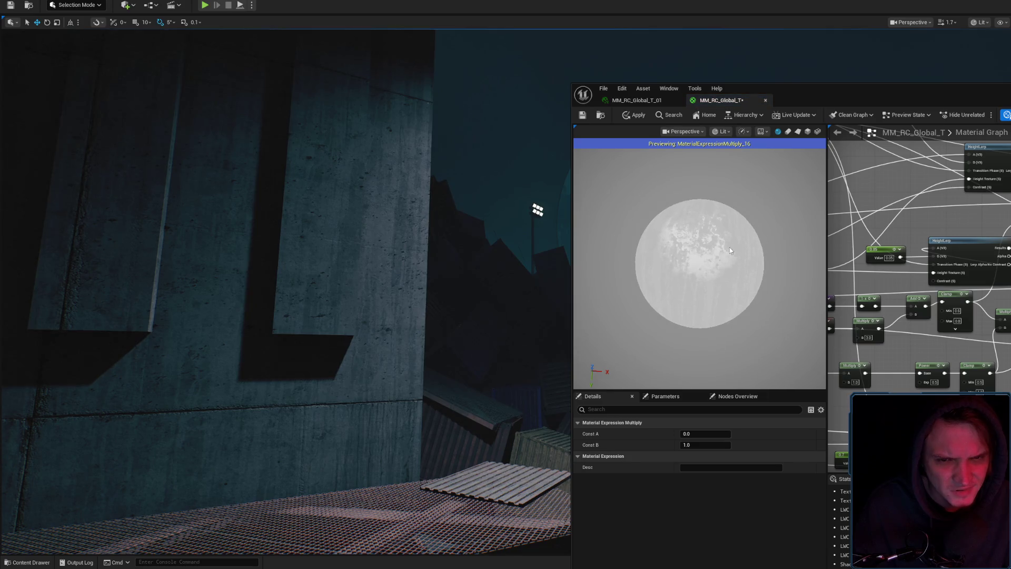
drag(729, 248, 729, 258)
scroll(699, 264, up, 2)
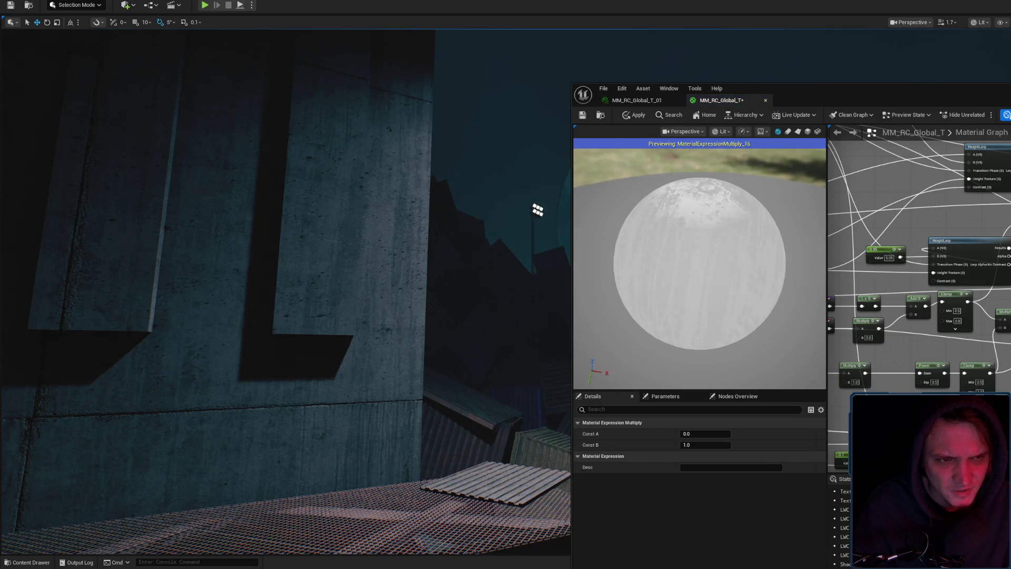
key(ctrl+z)
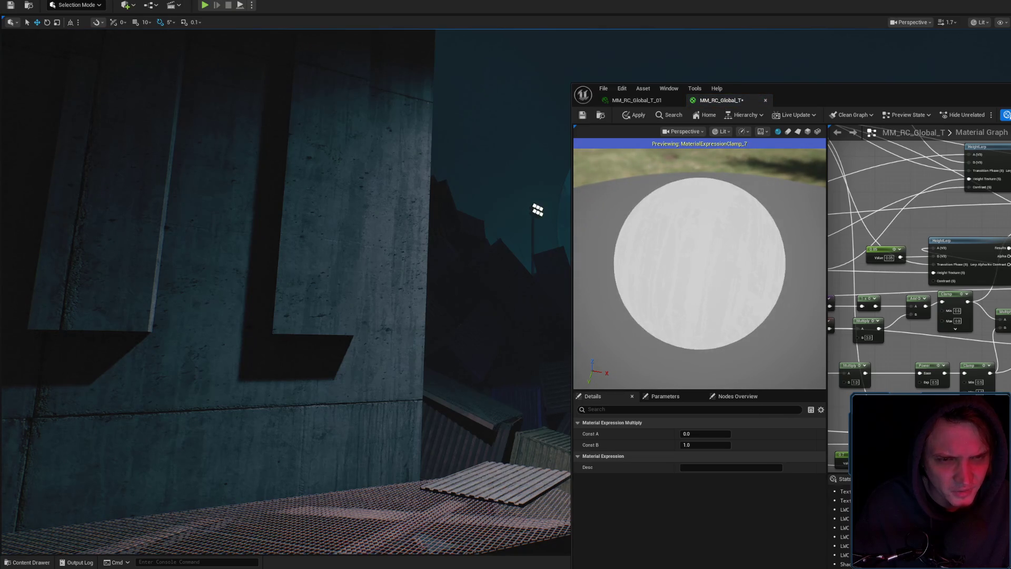
key(space)
Apply the material to the level, check the walls, and restore the full-material preview.
drag(919, 295, 862, 317)
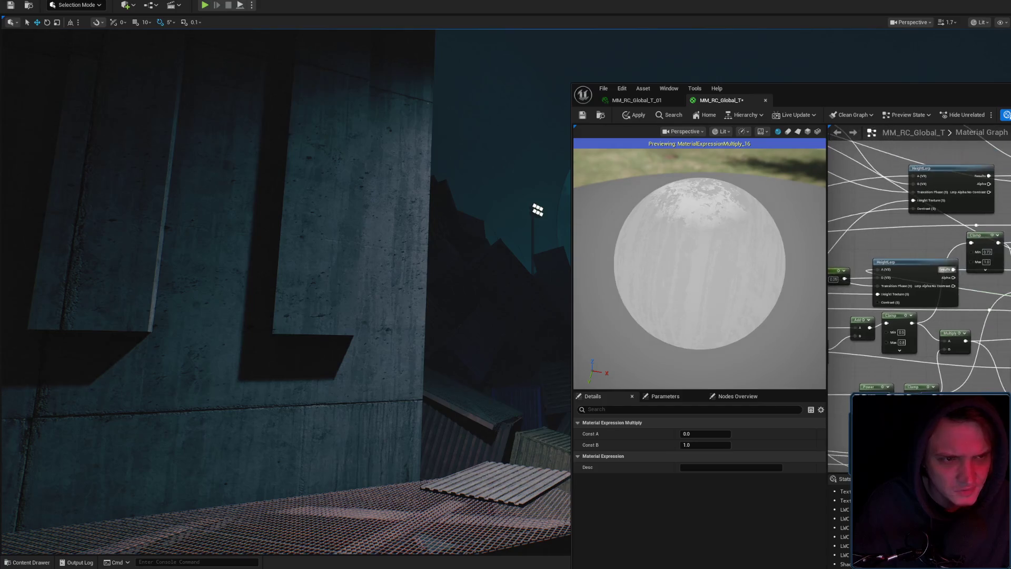
click(632, 114)
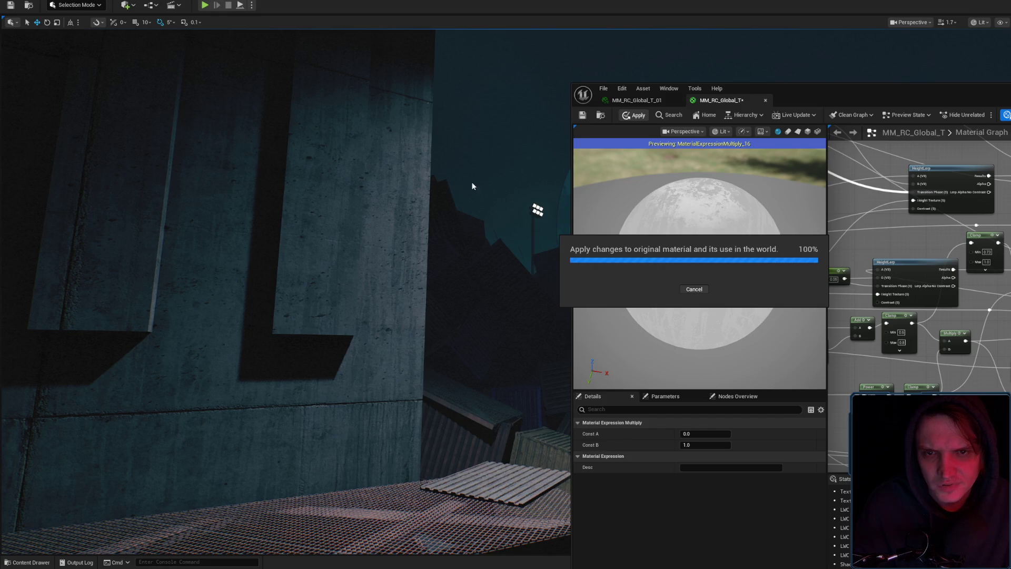
mouse_move(464, 186)
mouse_down()
mouse_move(474, 274)
mouse_move(465, 190)
mouse_move(447, 190)
mouse_up()
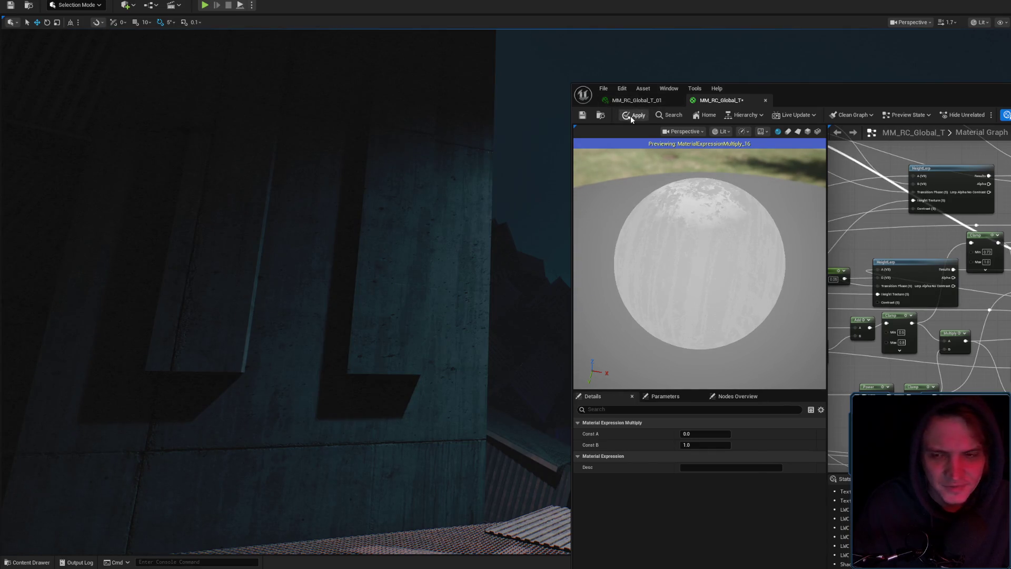
click(631, 116)
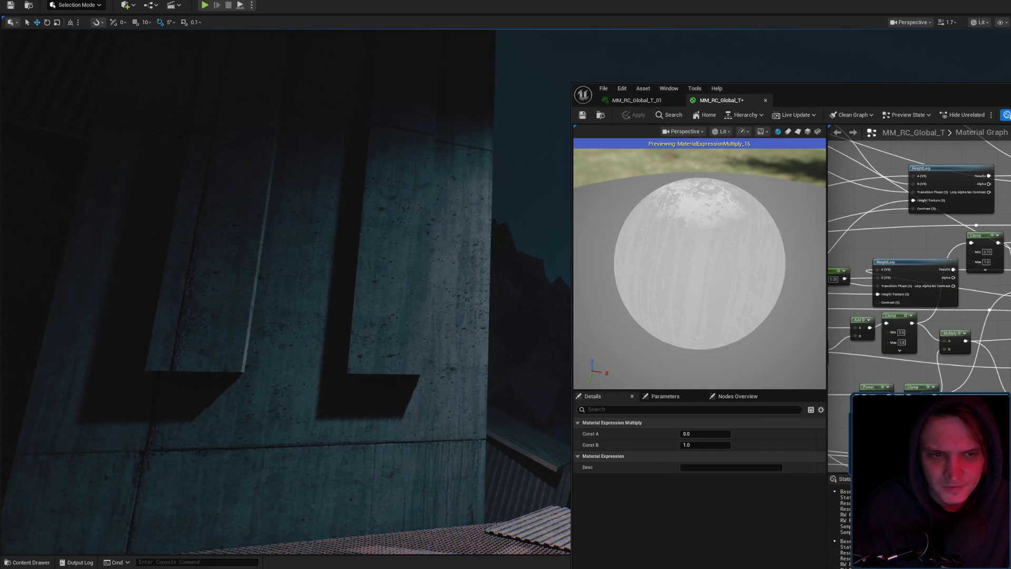
key(Delete)
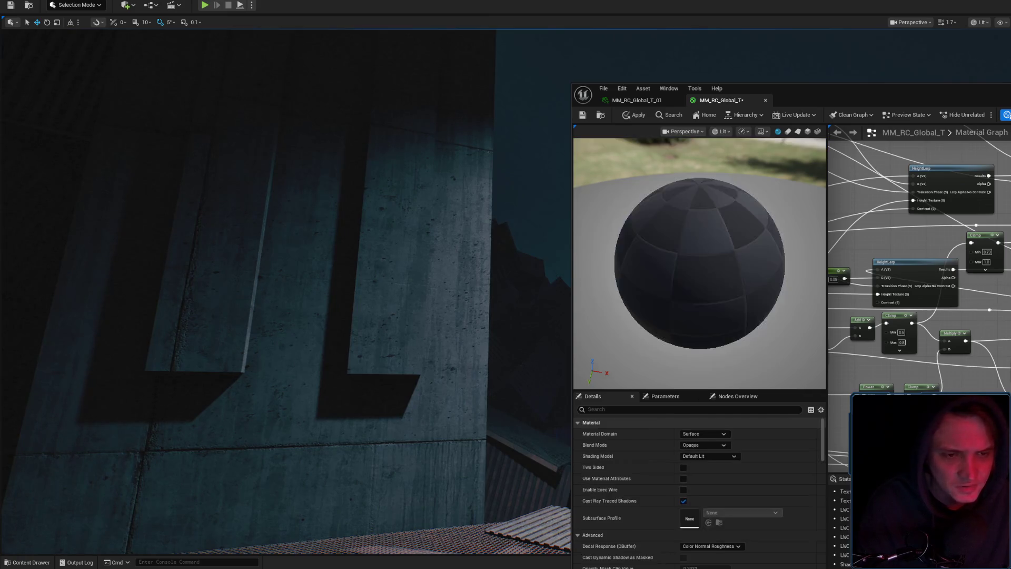
Preview the bottom Clamp, Power and Clamp_7 outputs and move the Power node up-left.
click(930, 388)
key(space)
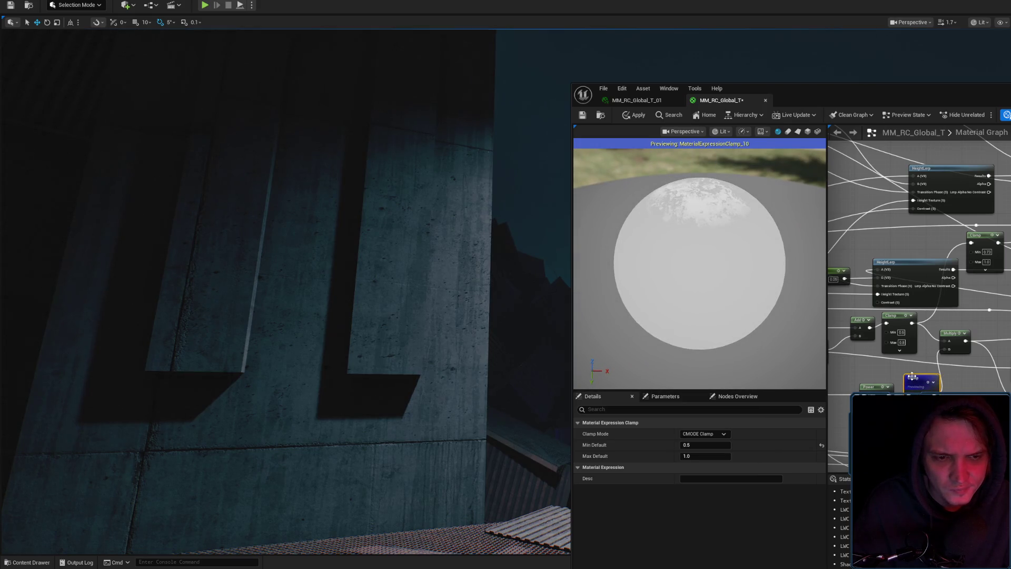
drag(879, 385, 929, 372)
key(space)
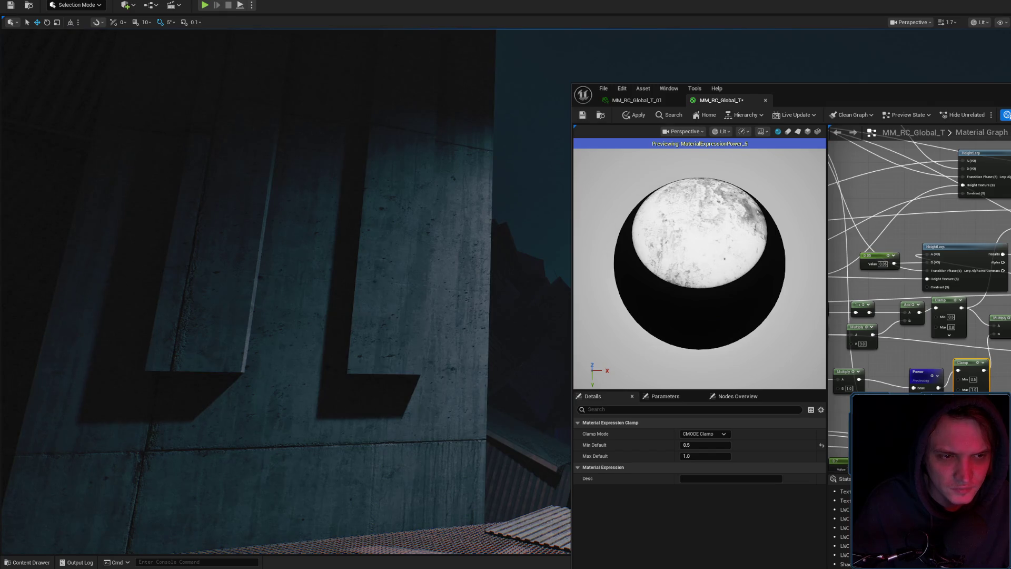
click(911, 305)
drag(919, 378, 907, 370)
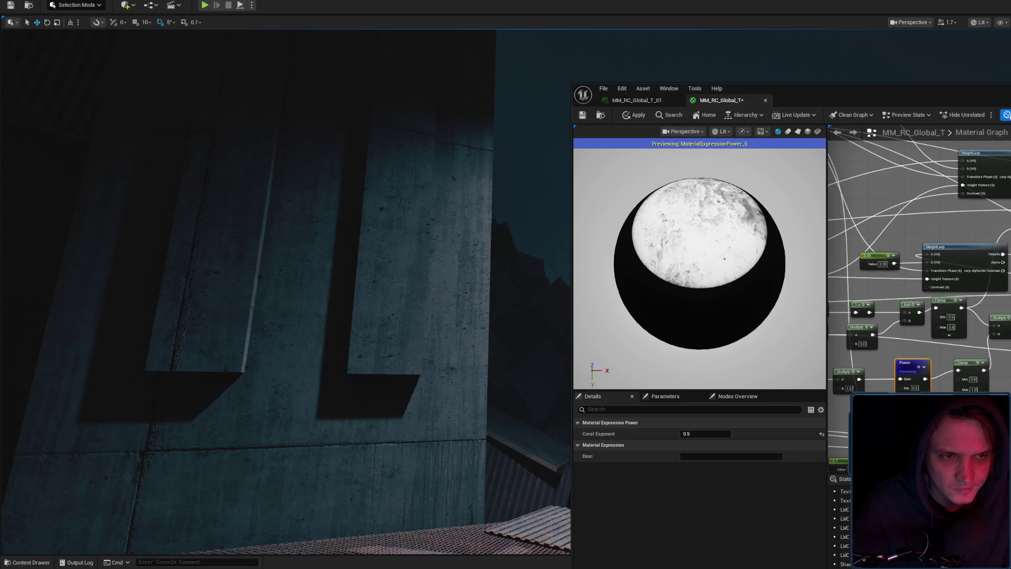
key(space)
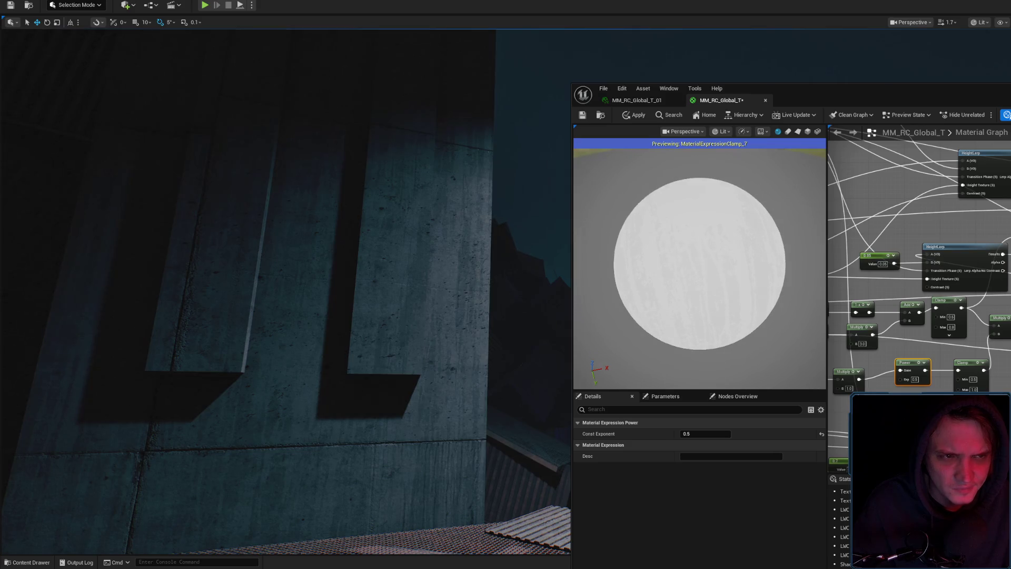
click(911, 311)
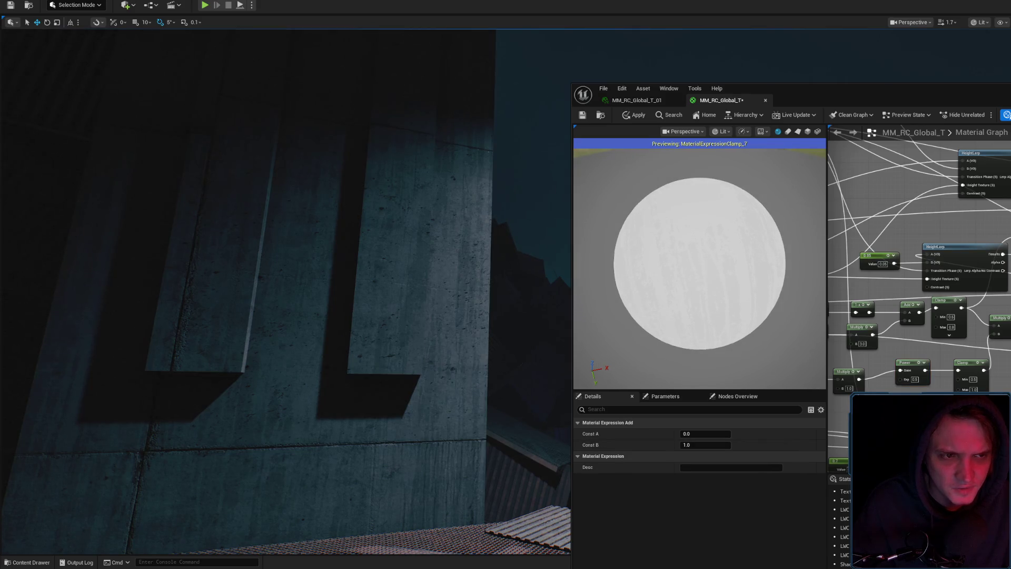
drag(896, 221, 864, 228)
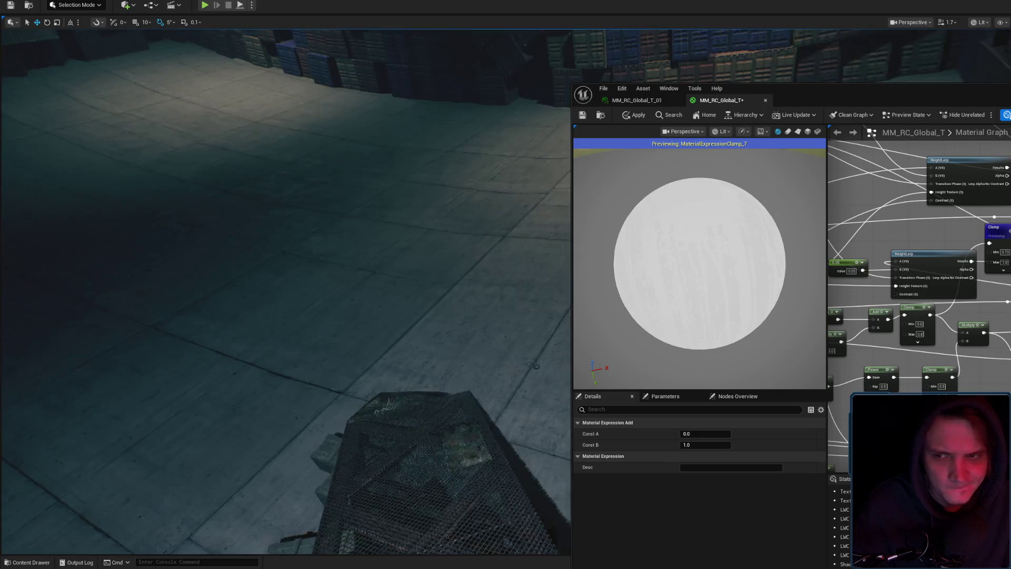
scroll(286, 291, up, 2)
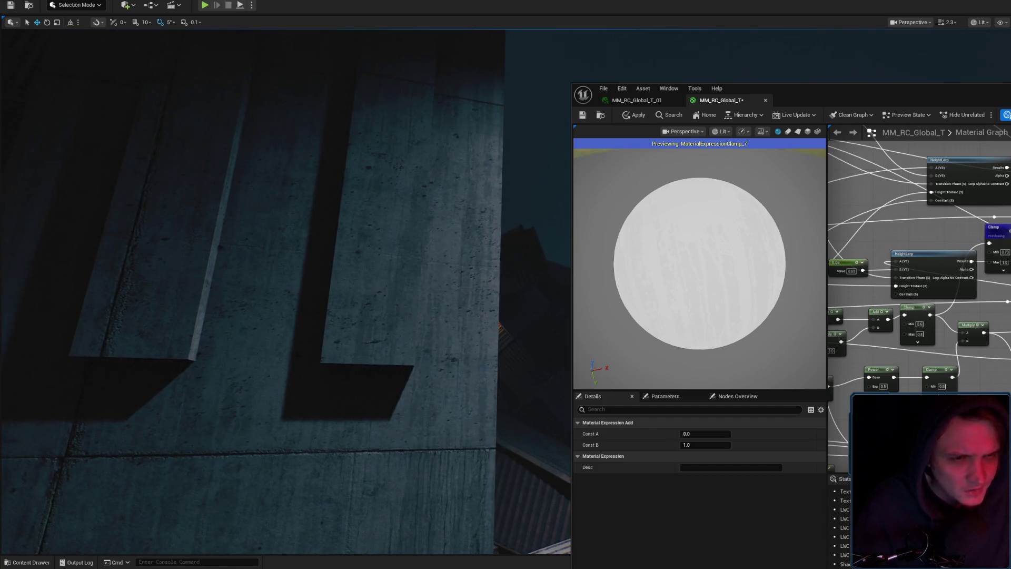
Wire Power into the Add node's B input and Clamp into A, then preview Add.
drag(992, 88, 853, 69)
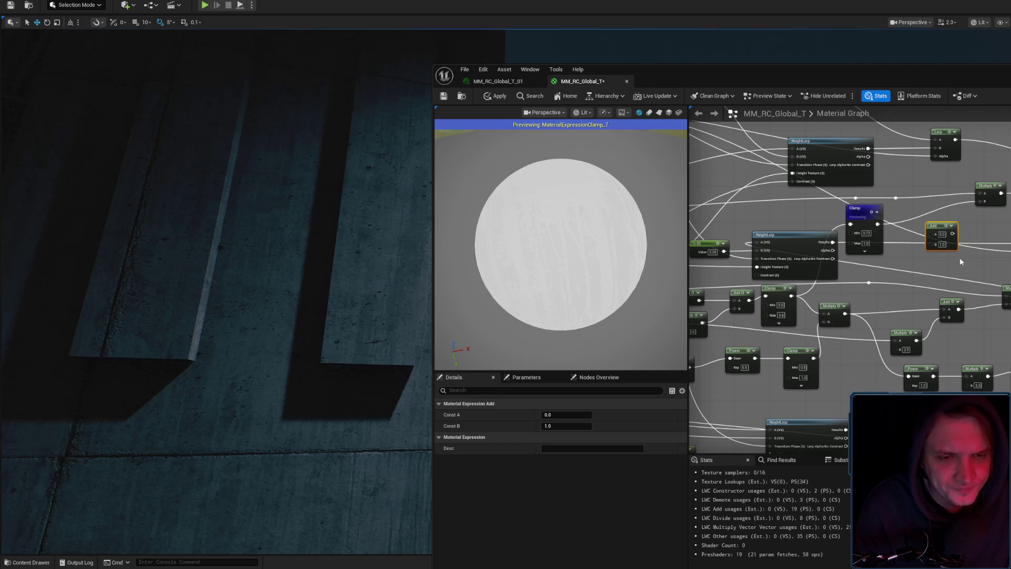
key(space)
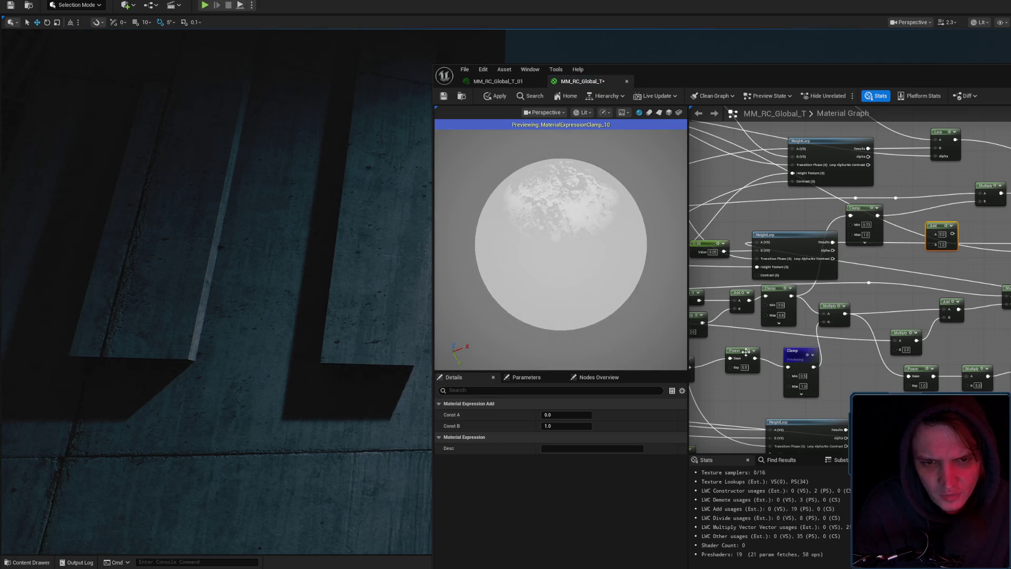
key(space)
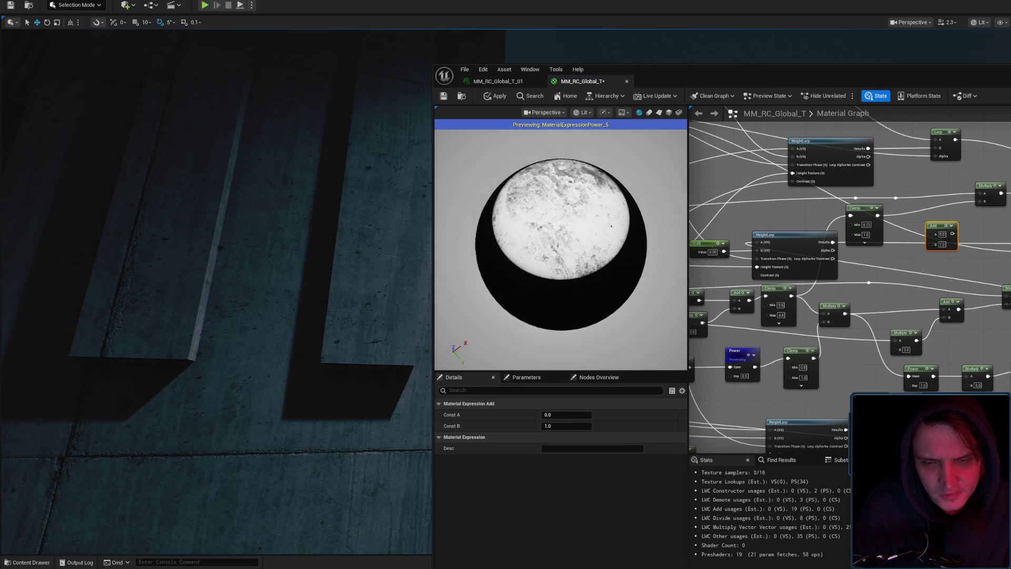
mouse_move(755, 369)
mouse_down()
mouse_move(830, 336)
mouse_move(926, 261)
mouse_move(929, 244)
mouse_up()
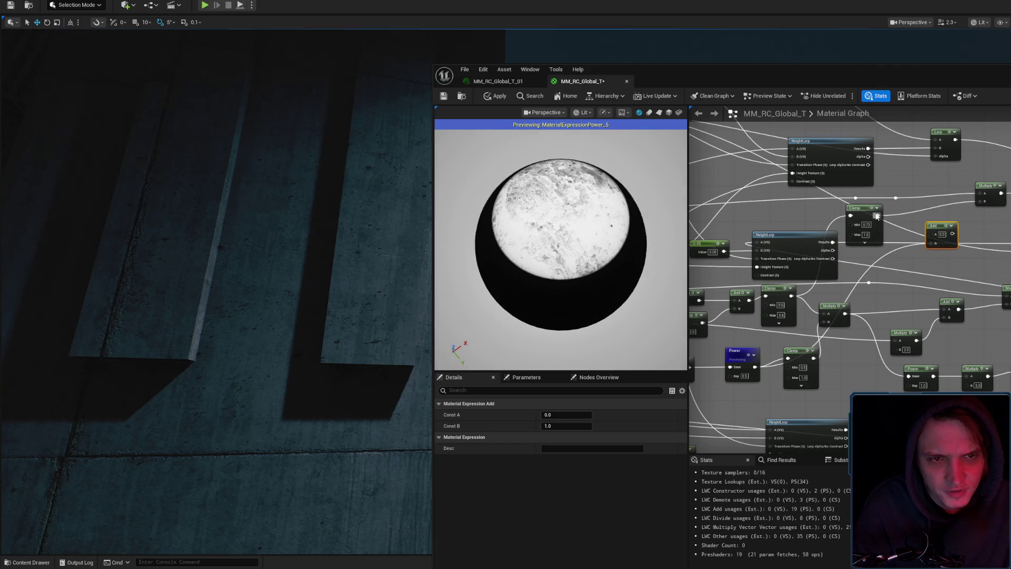
drag(877, 216, 936, 233)
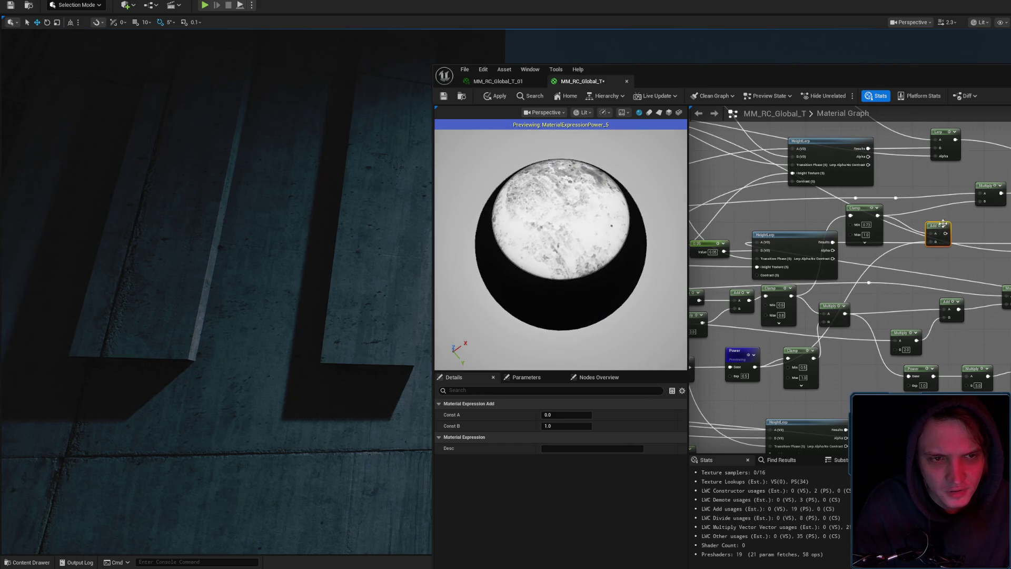
key(space)
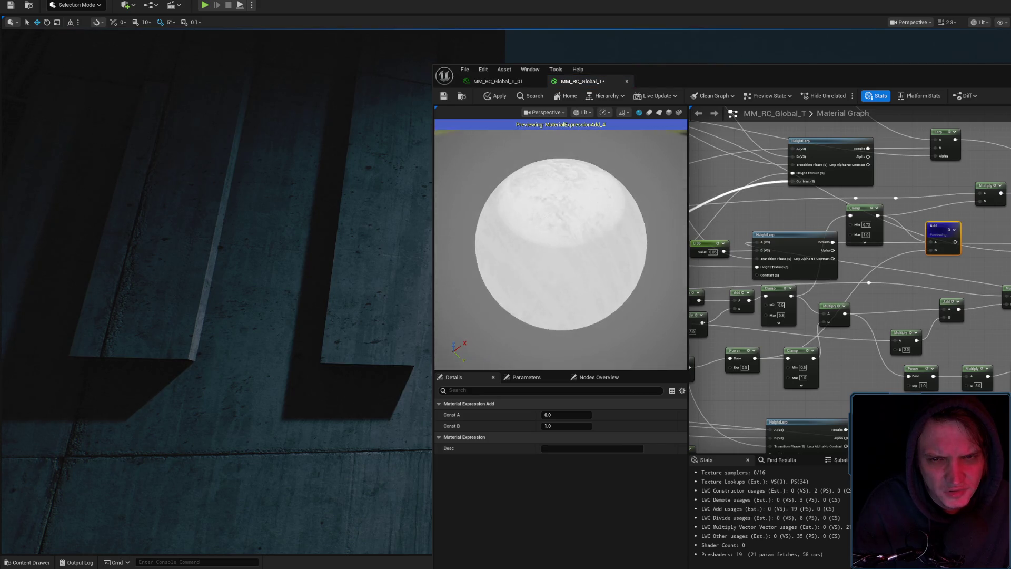
mouse_move(937, 237)
mouse_down()
mouse_move(979, 202)
mouse_move(981, 222)
mouse_move(982, 198)
mouse_up()
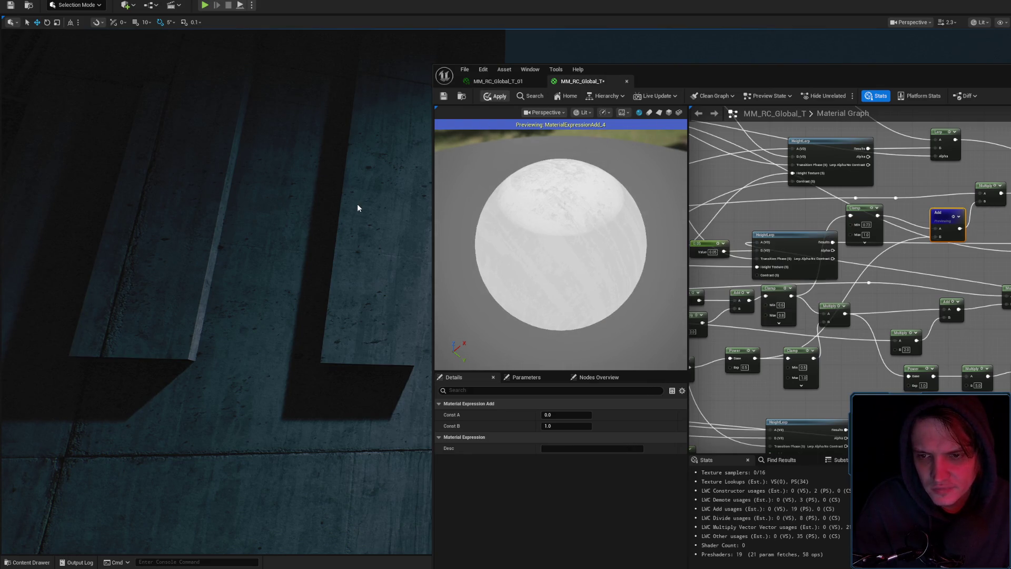
drag(357, 203, 358, 204)
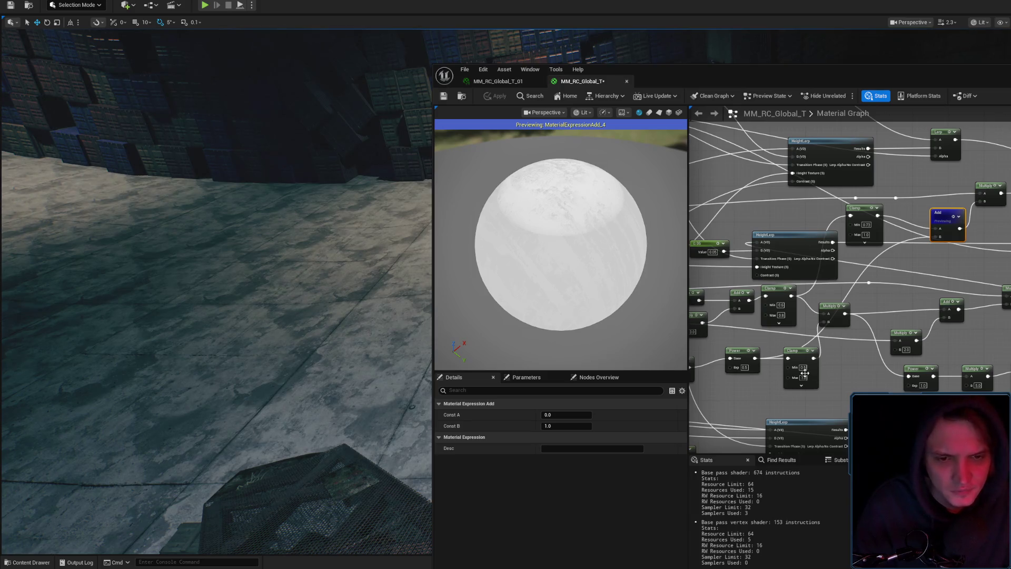
Duplicate the Clamp node, route the Power output through the copy, and apply to the level.
drag(805, 373, 809, 378)
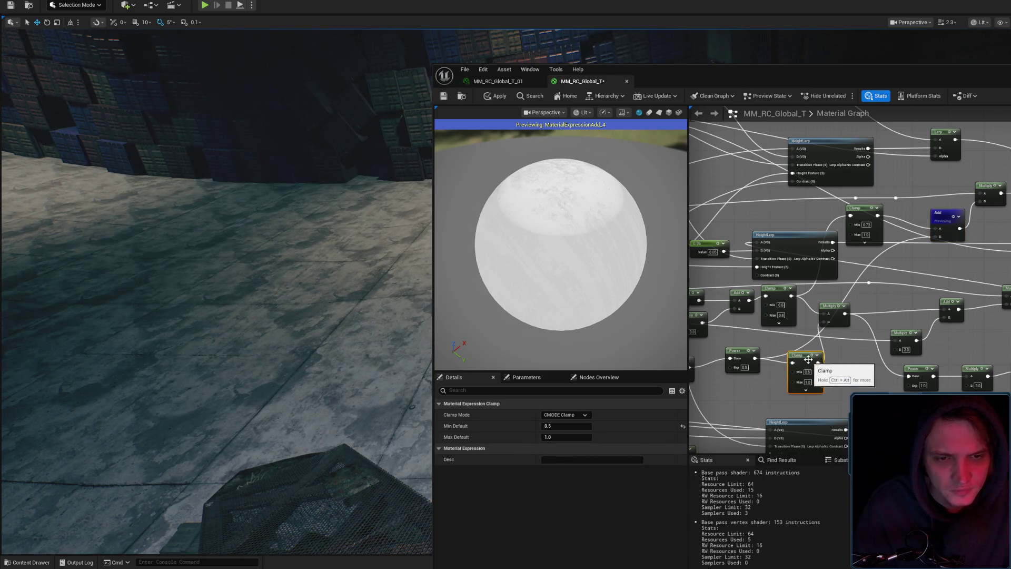
key(ctrl+c)
key(ctrl+v)
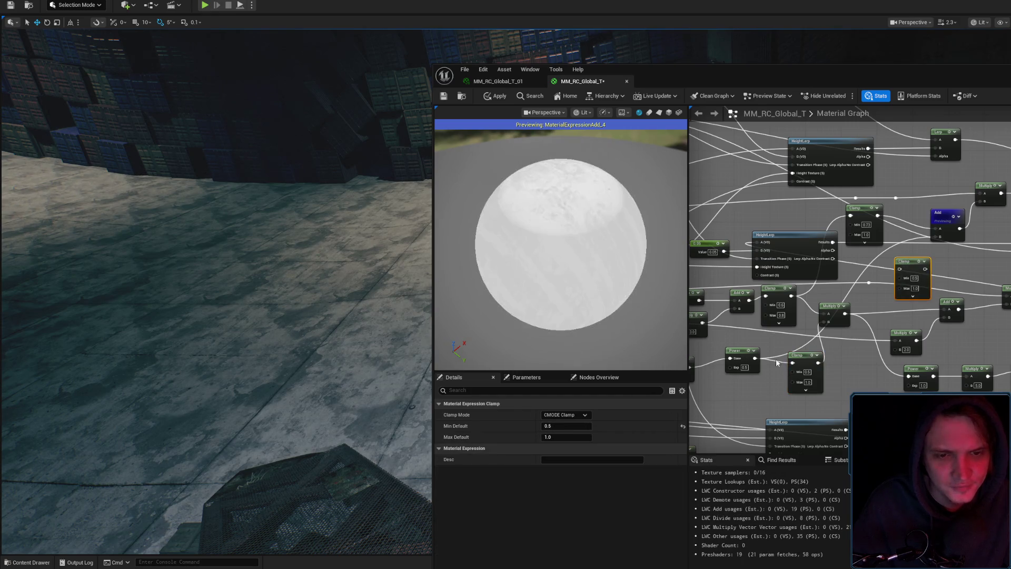
mouse_move(755, 359)
mouse_down()
mouse_move(936, 237)
mouse_move(887, 253)
mouse_up()
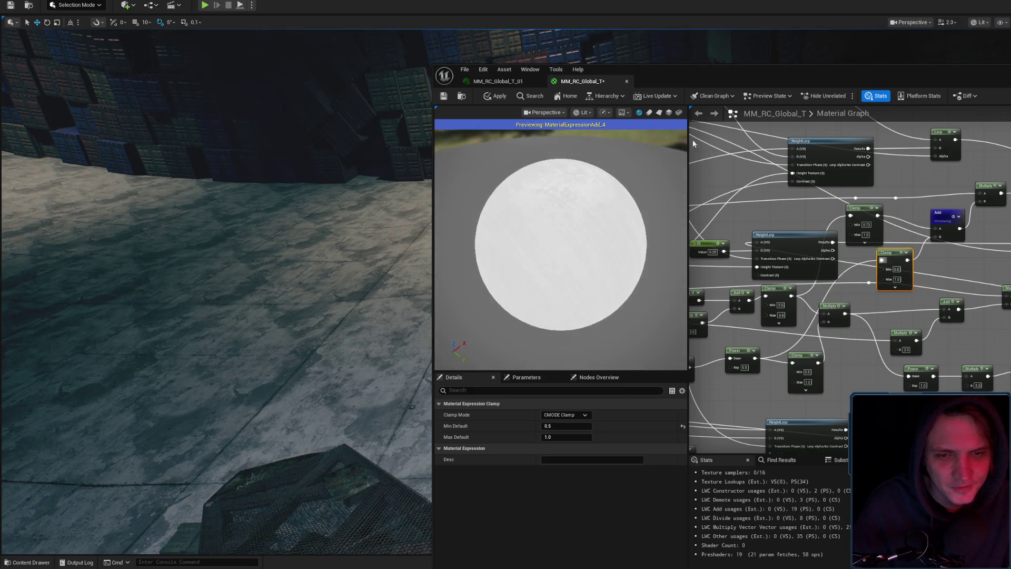
click(495, 99)
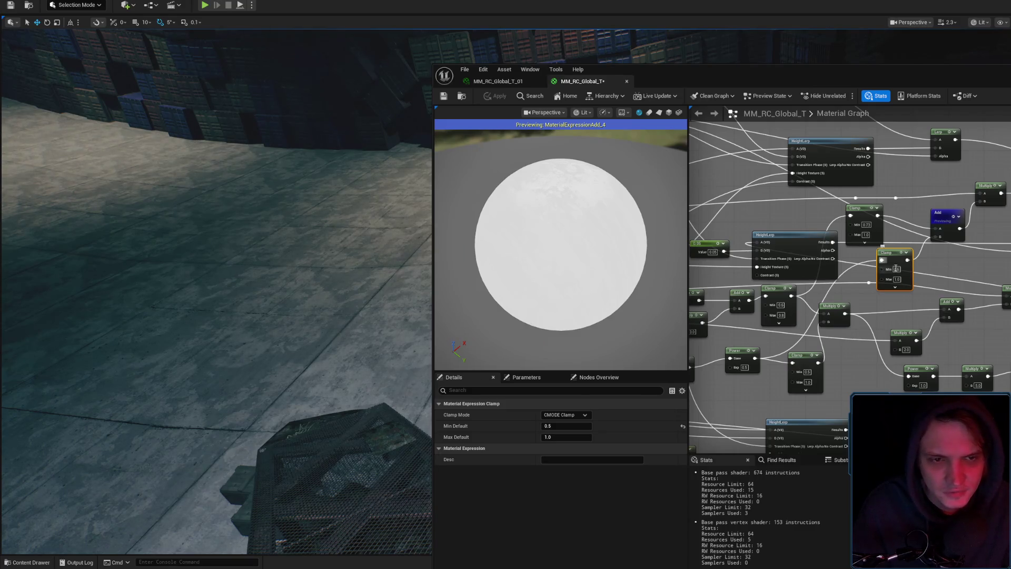
Set Clamp Min to 0.7, then 0.8, applying each, and delete the previewed Add node.
text(0.7)
click(936, 270)
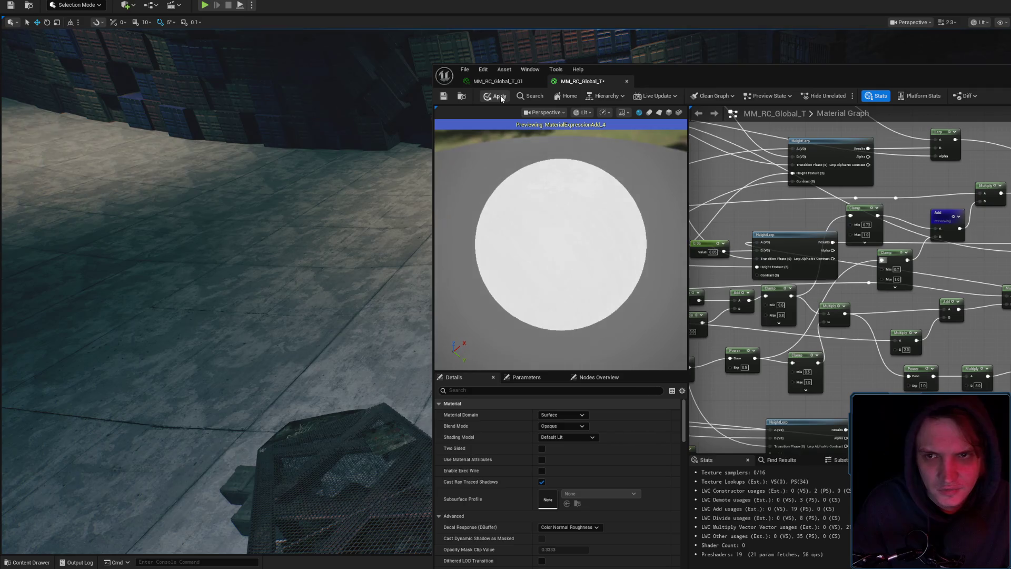
click(500, 97)
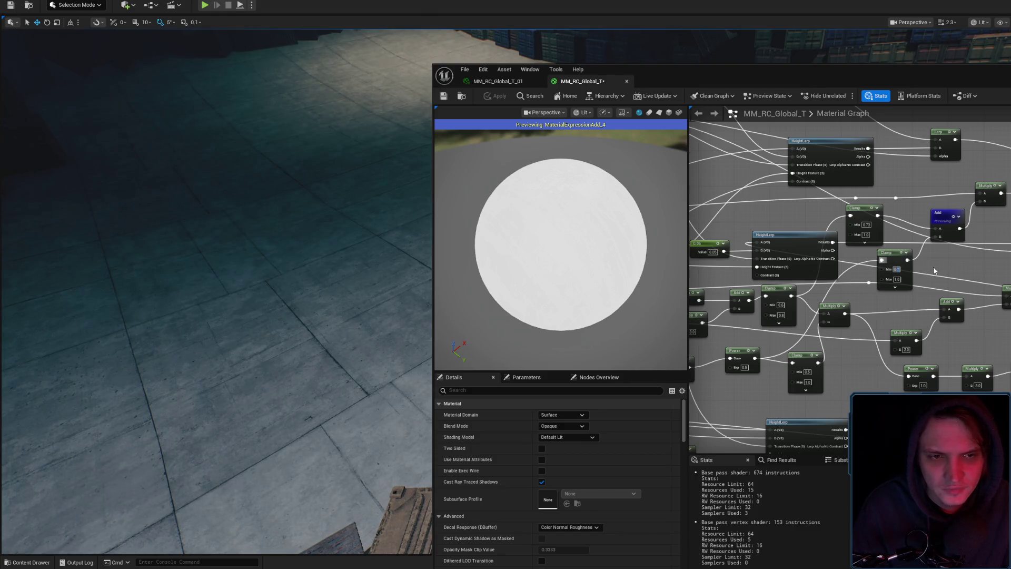
text(0.8)
key(Return)
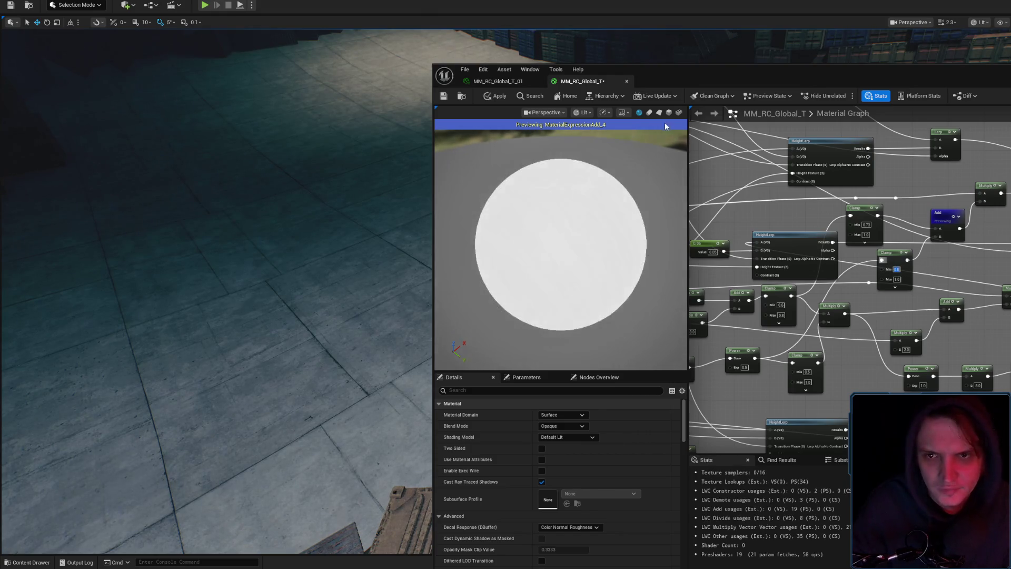
click(500, 98)
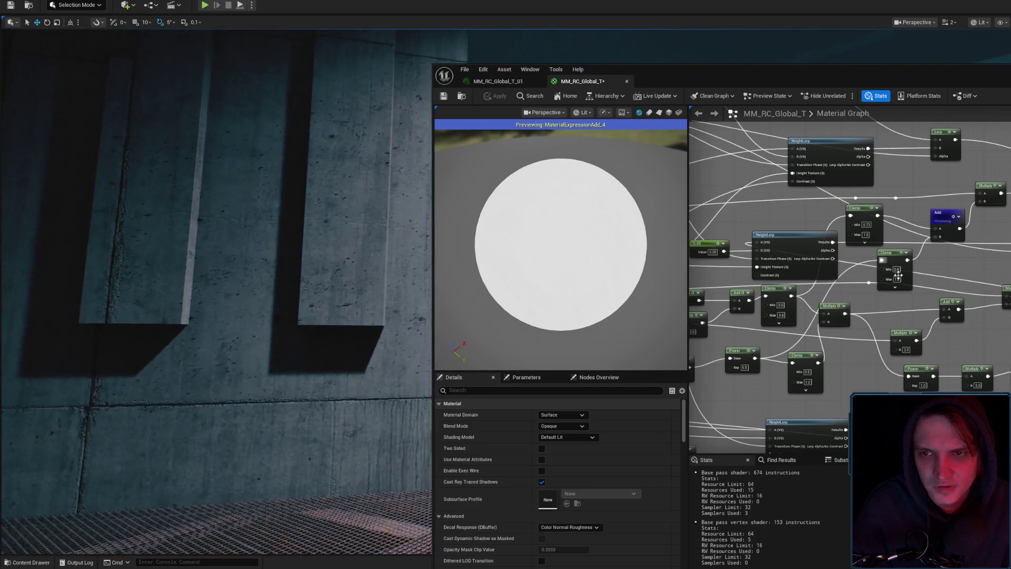
drag(874, 218, 979, 202)
key(Delete)
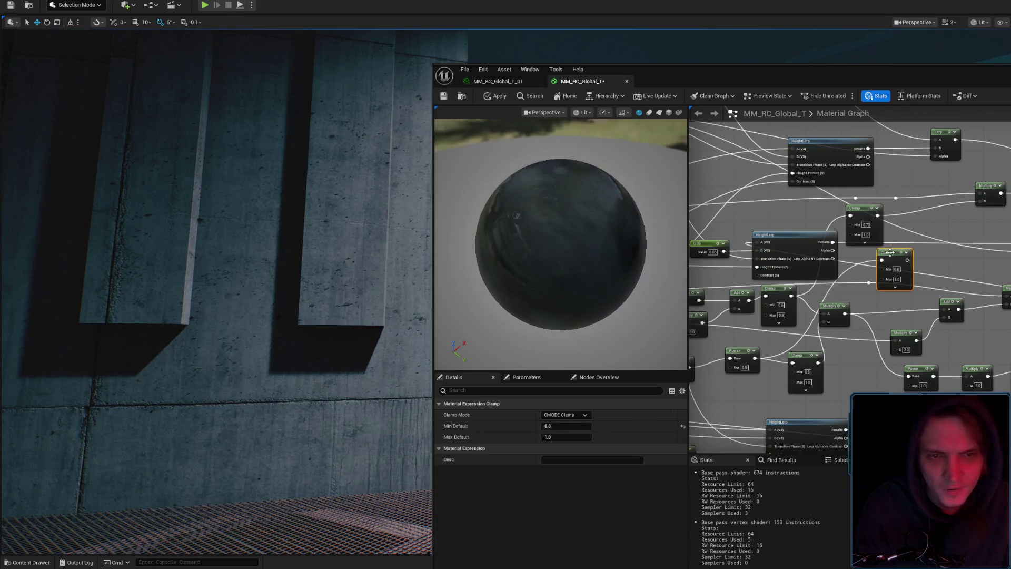
Apply the Clamp edits, shift the Clamp node right and down, and save MM_RC_Global_T.
click(493, 97)
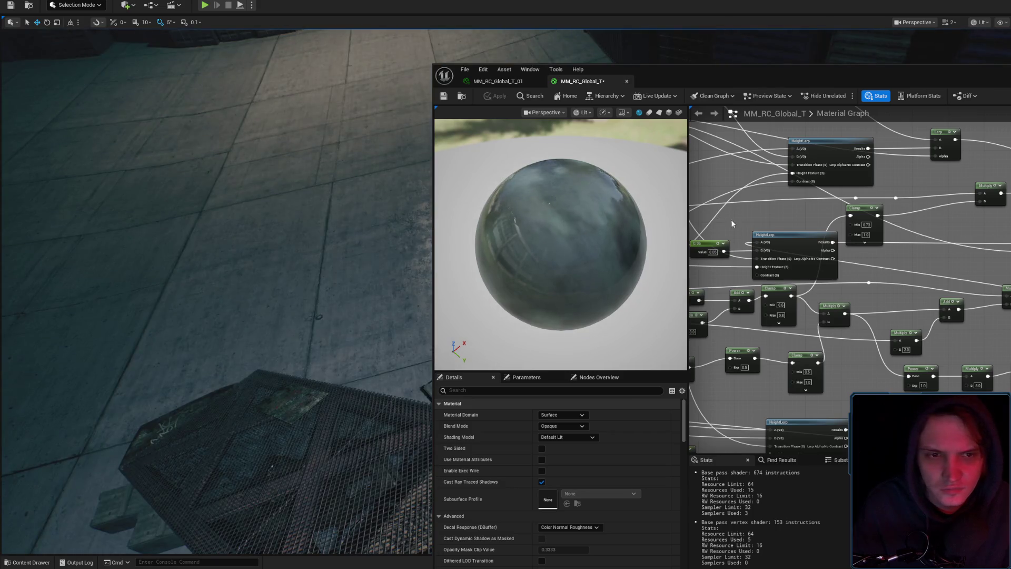
drag(875, 226, 937, 238)
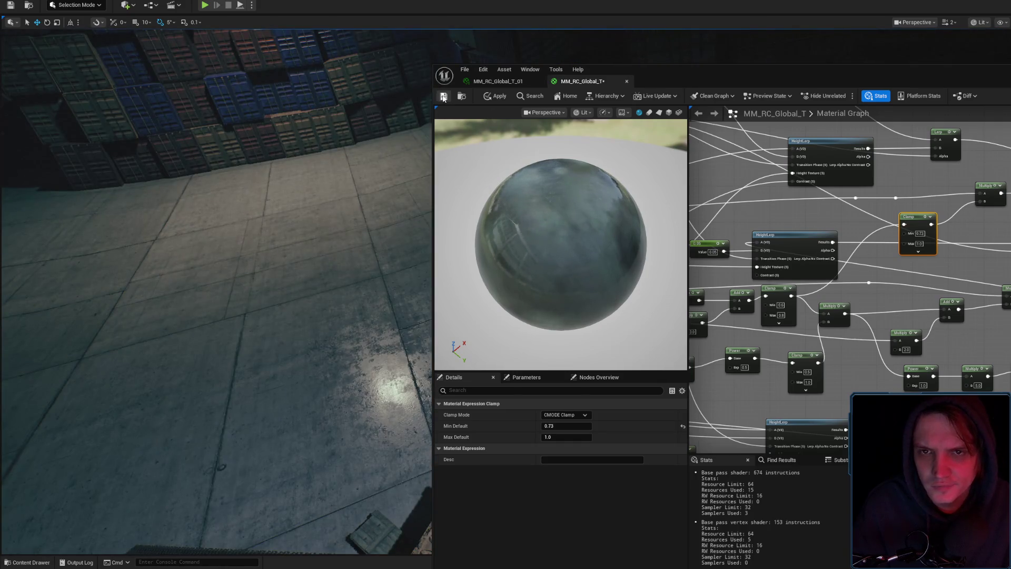
click(443, 97)
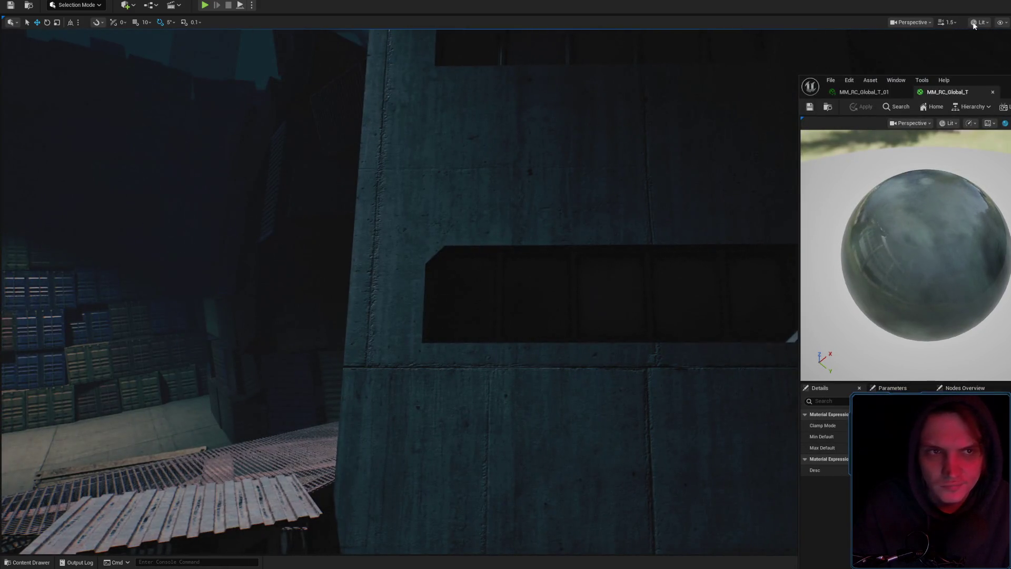
Switch the level viewport to Unlit, then apply and save the master material.
click(974, 24)
click(983, 58)
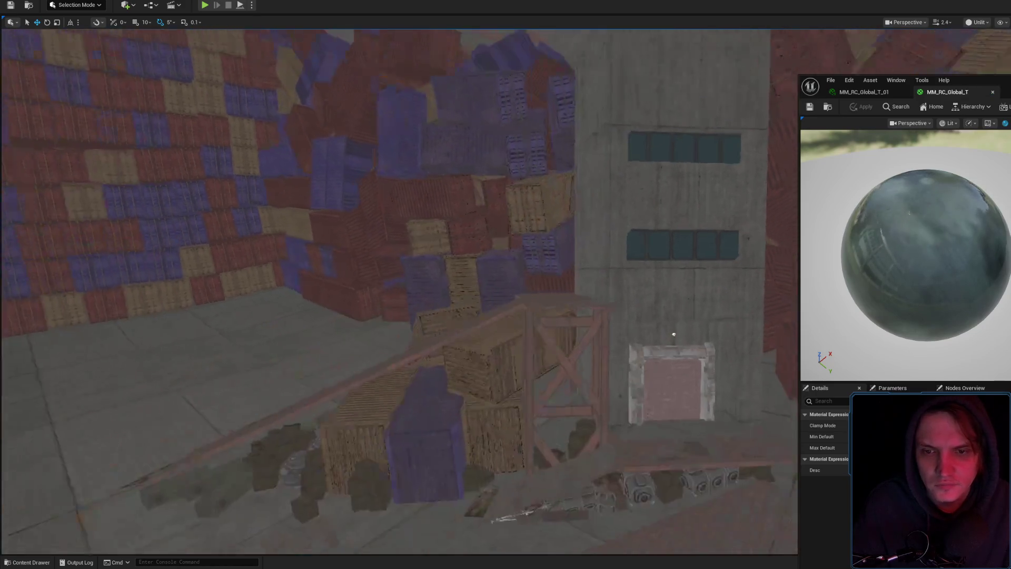
scroll(675, 335, up, 1)
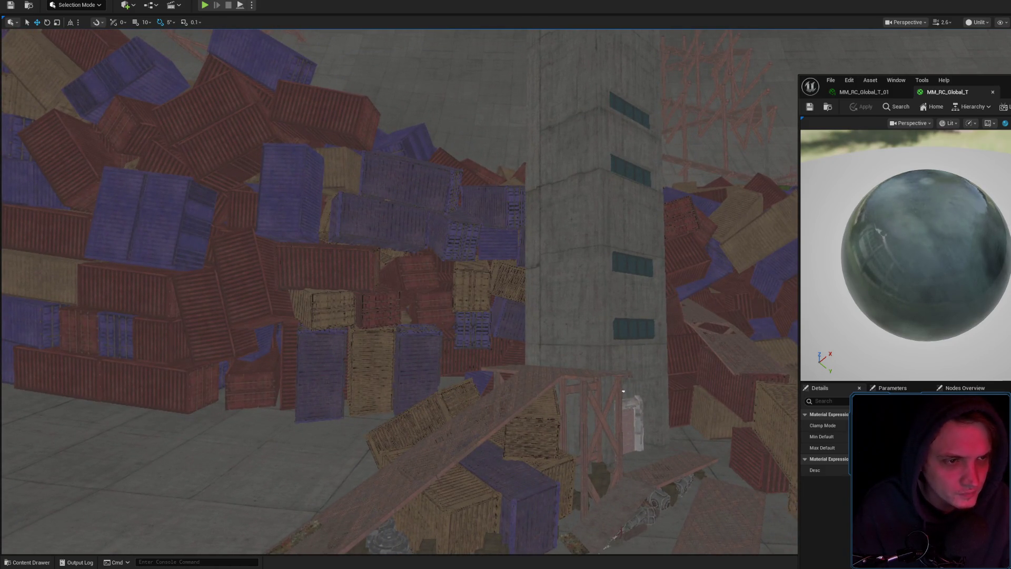
click(996, 168)
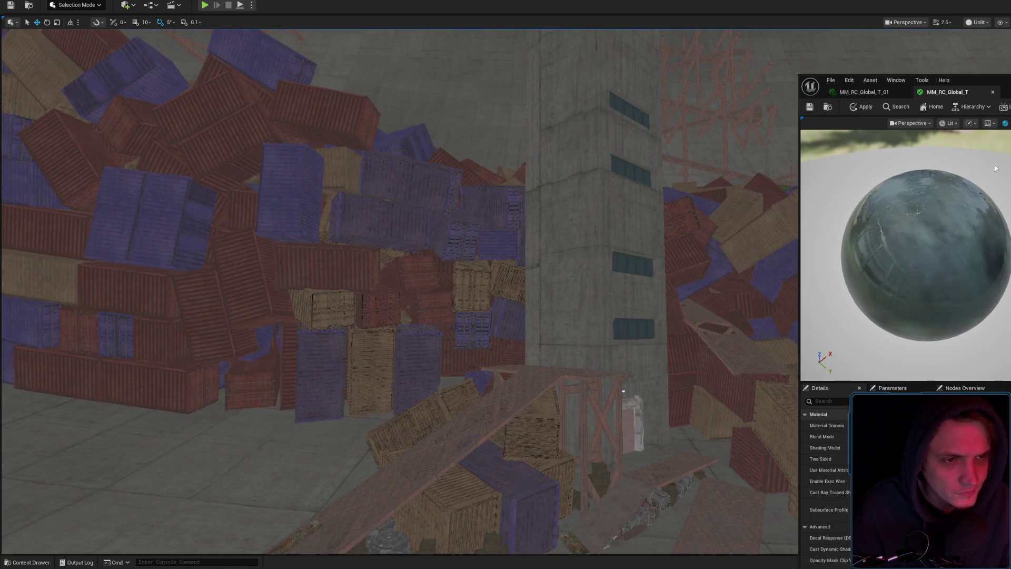
click(856, 107)
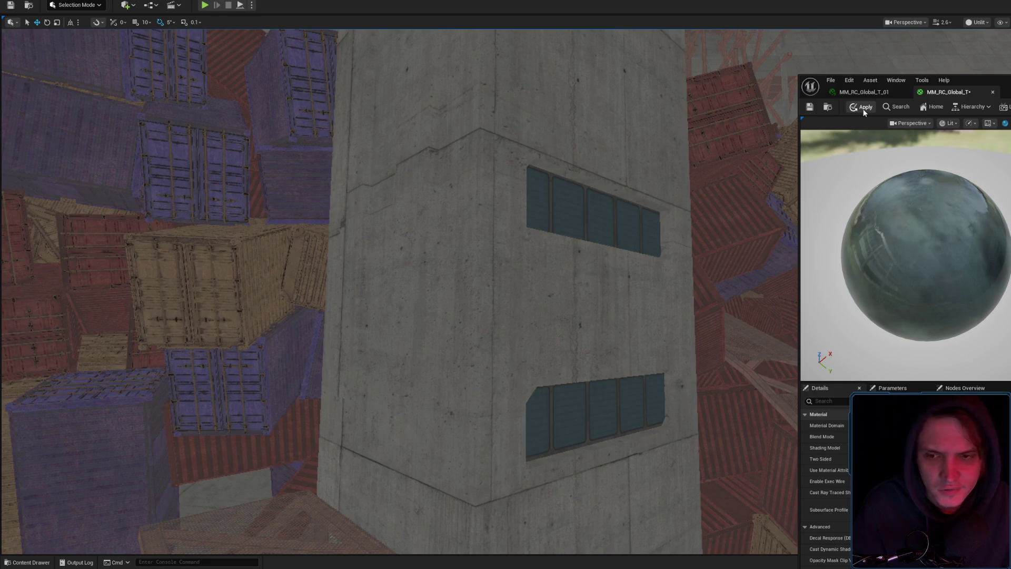
click(864, 109)
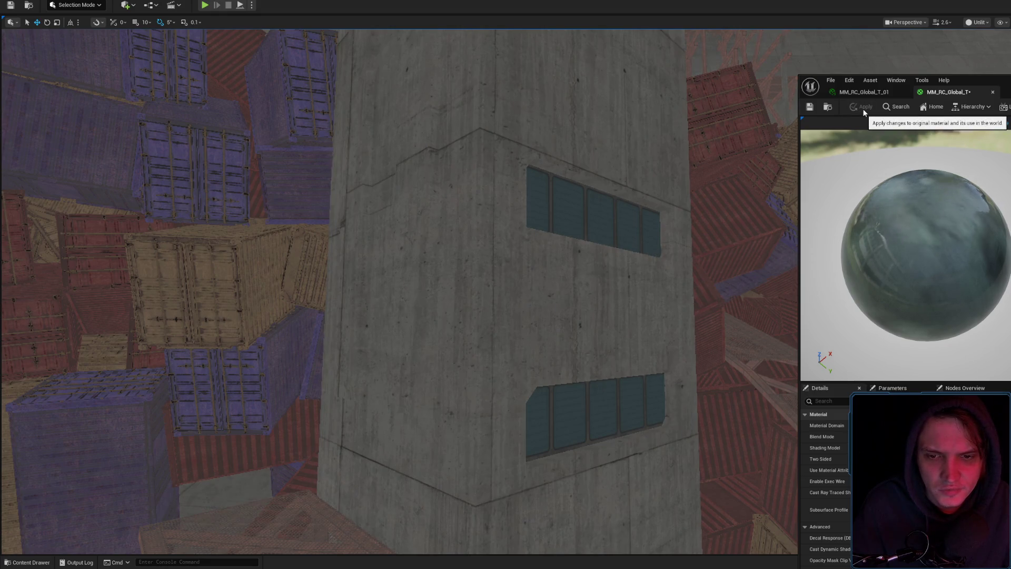
click(811, 107)
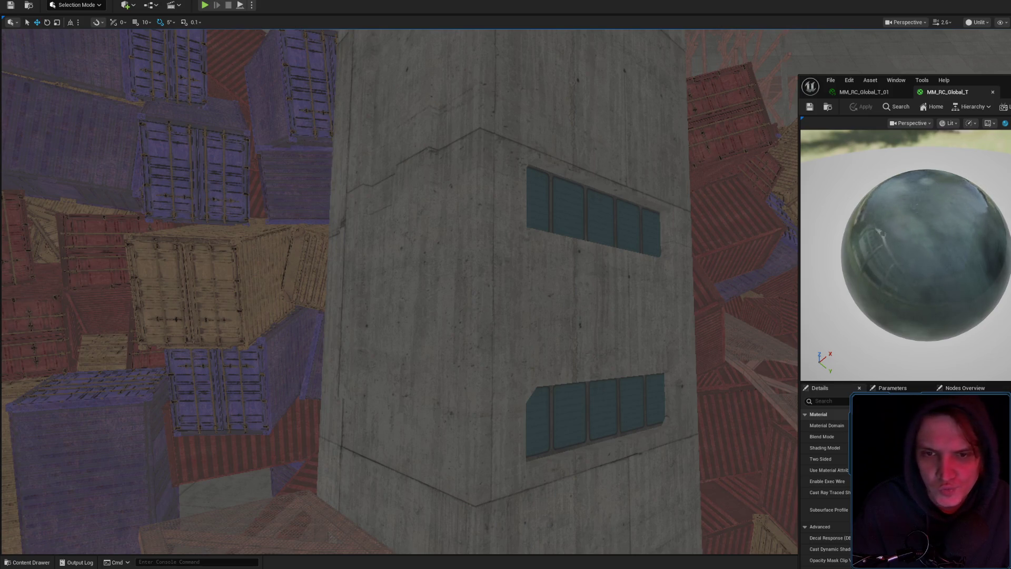
Fly the camera through the containers to inspect the updated concrete on the tower wall.
key(w)
scroll(400, 290, down, 2)
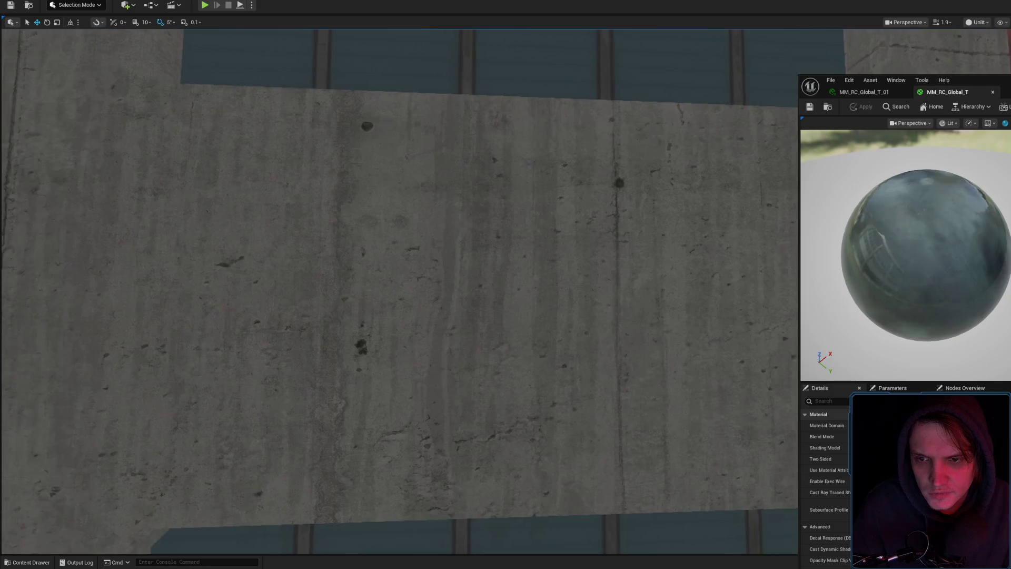
key(s)
scroll(401, 290, up, 2)
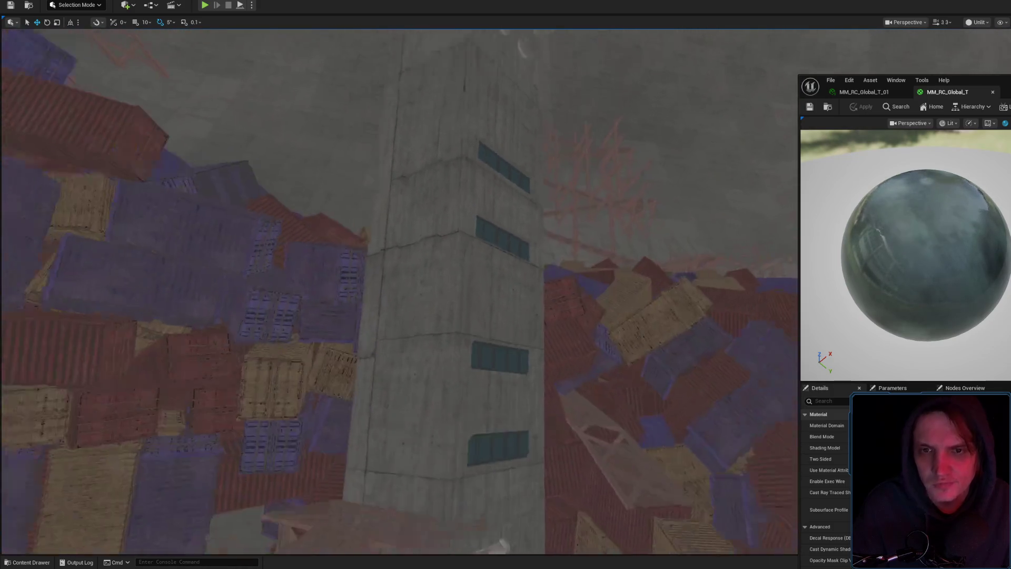
key(w)
scroll(400, 290, up, 4)
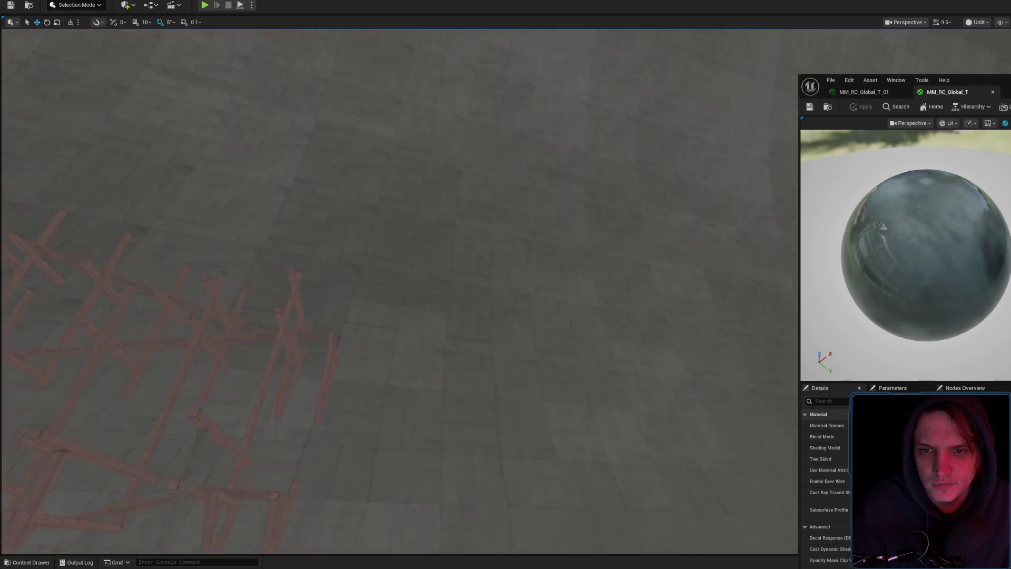
key(w)
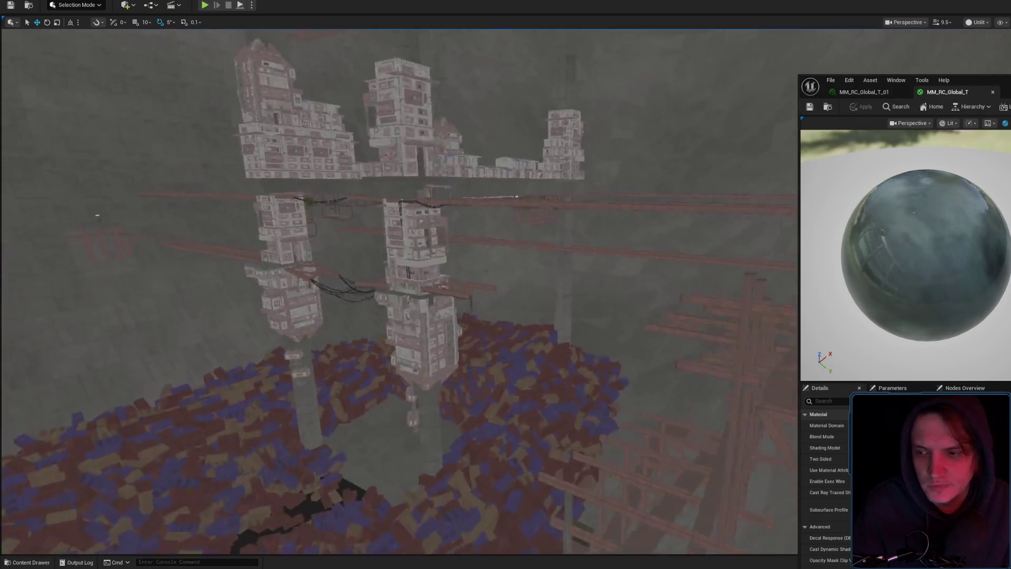
key(w)
scroll(400, 290, down, 2)
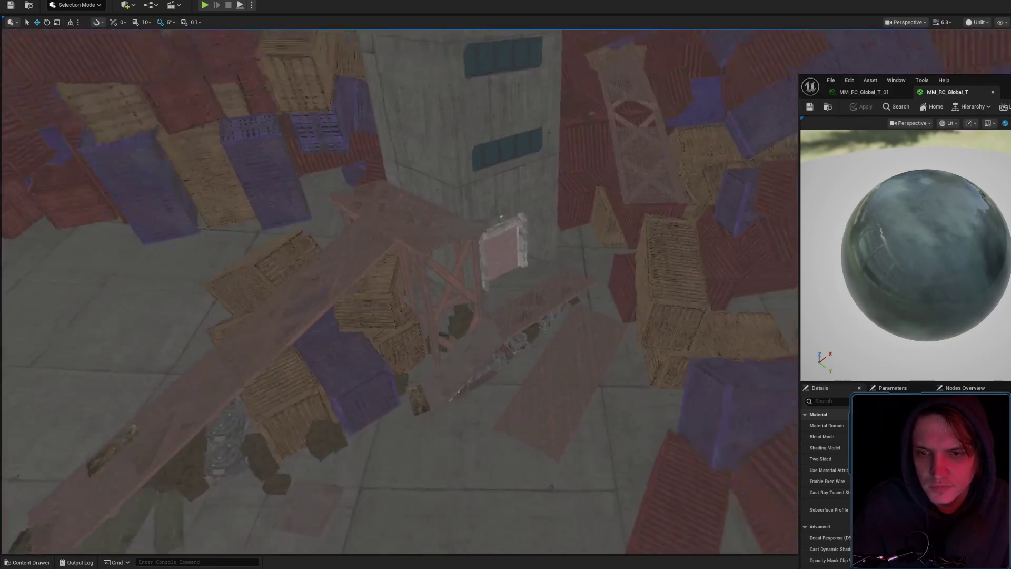
key(w)
scroll(400, 290, down, 3)
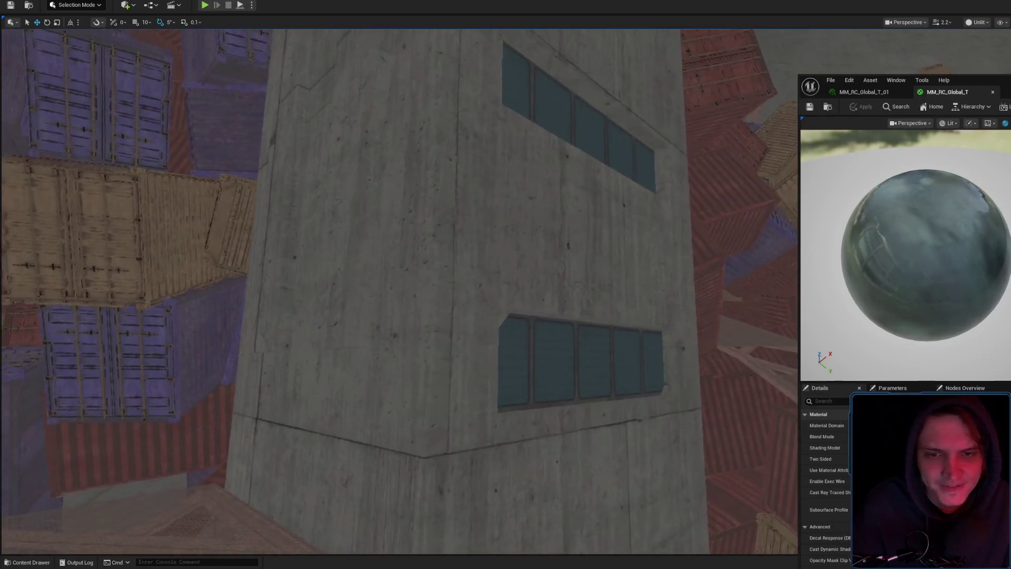
key(w)
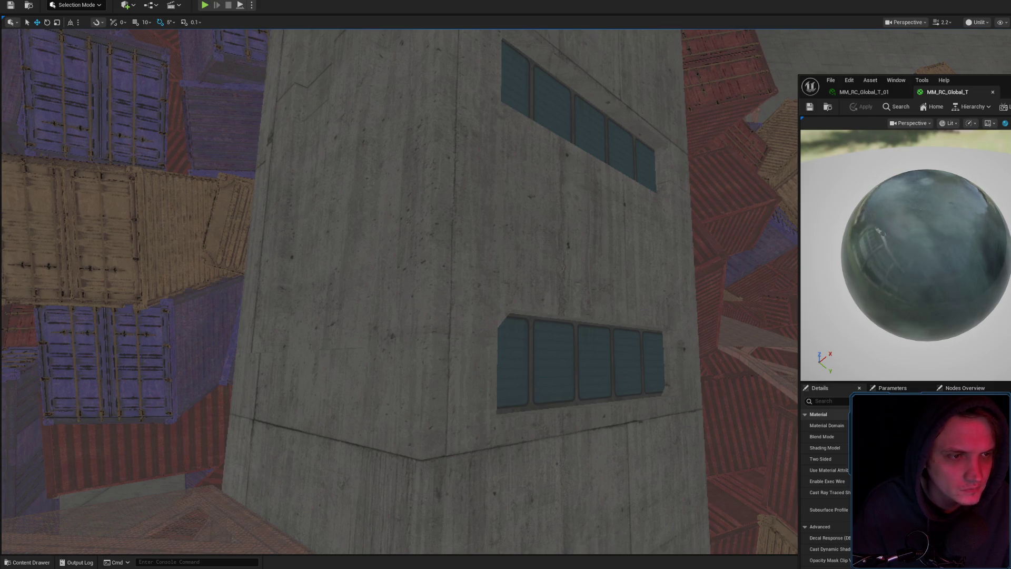
click(877, 92)
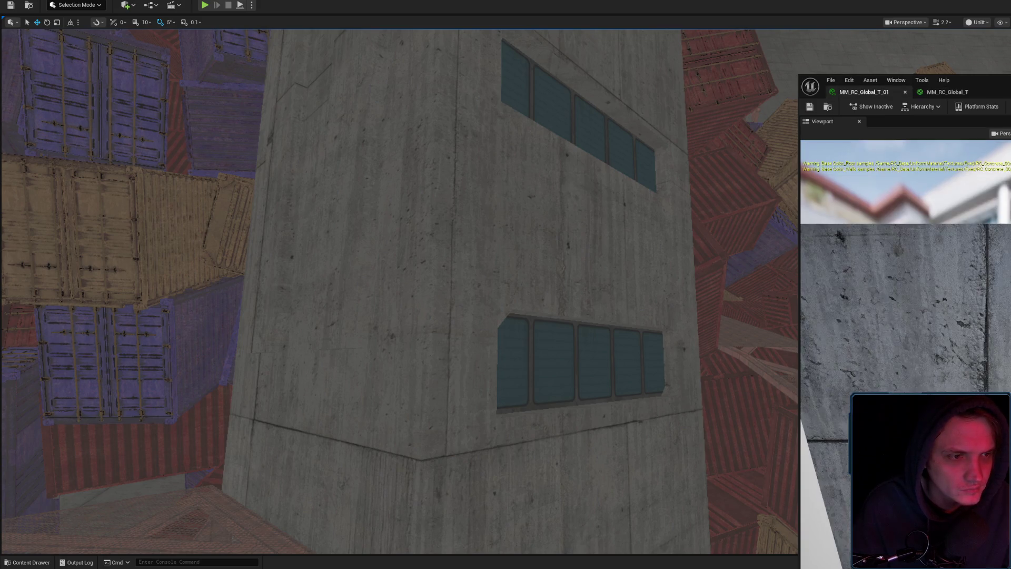
Save the MM_RC_Global_T_01 instance and return to the MM_RC_Global_T master graph.
drag(974, 79, 749, 74)
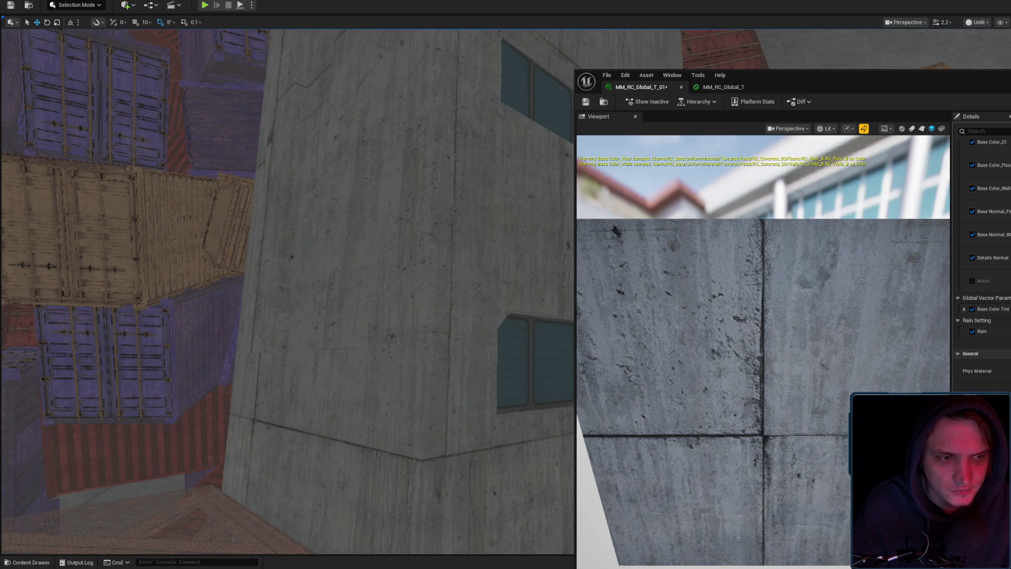
click(585, 102)
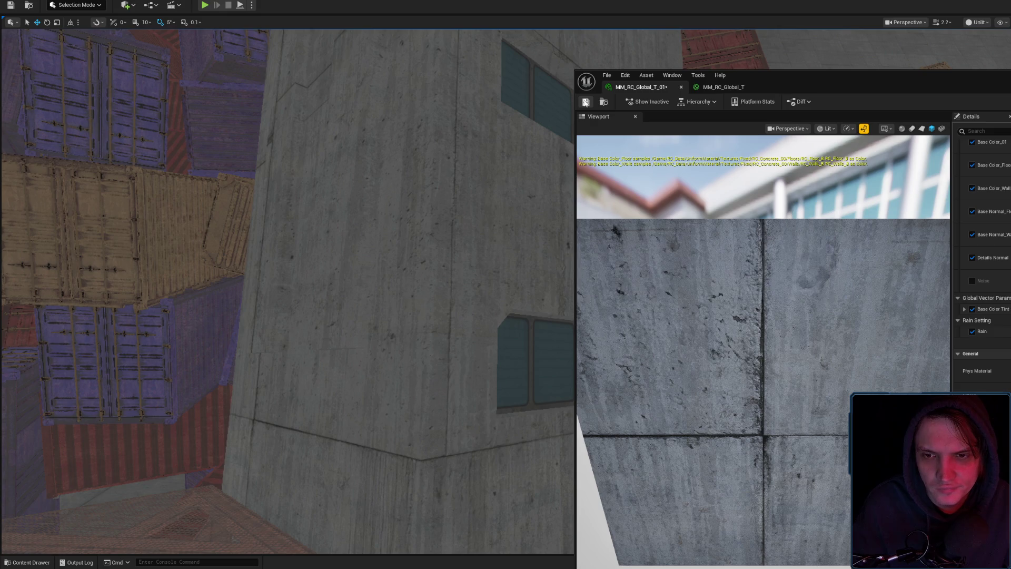
click(708, 87)
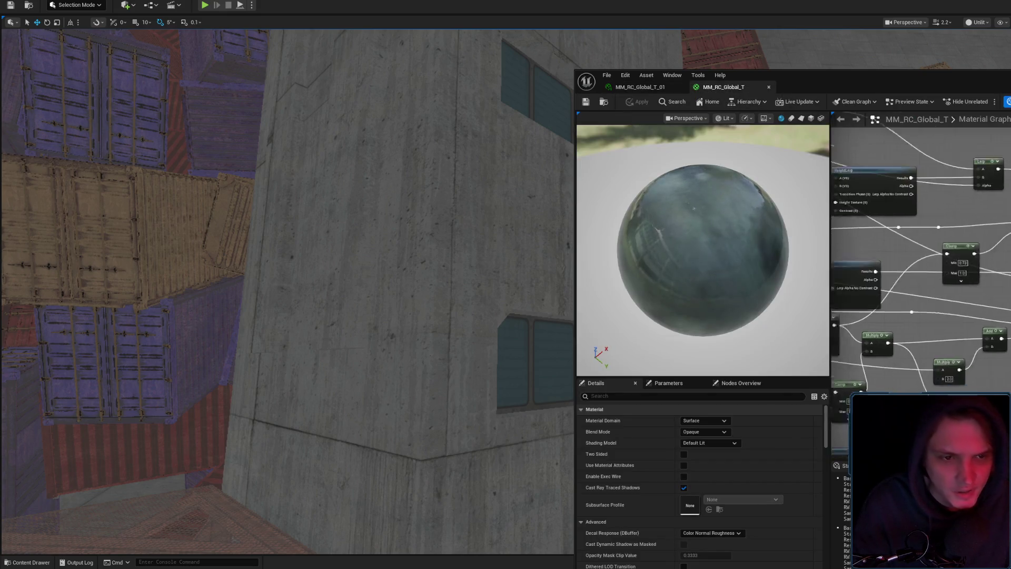